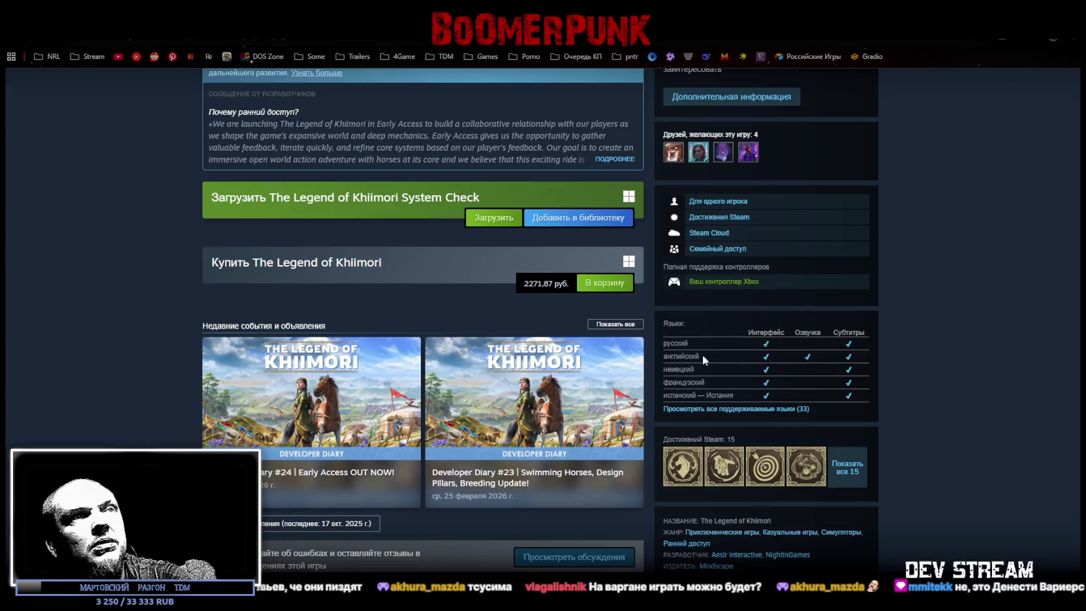
Show the full list of 33 supported languages for The Legend of Khiimori.
scroll(741, 418, up, 3)
scroll(766, 417, down, 2)
scroll(811, 399, down, 1)
click(789, 408)
Return to the top of the page and start the game's second trailer.
scroll(792, 410, down, 2)
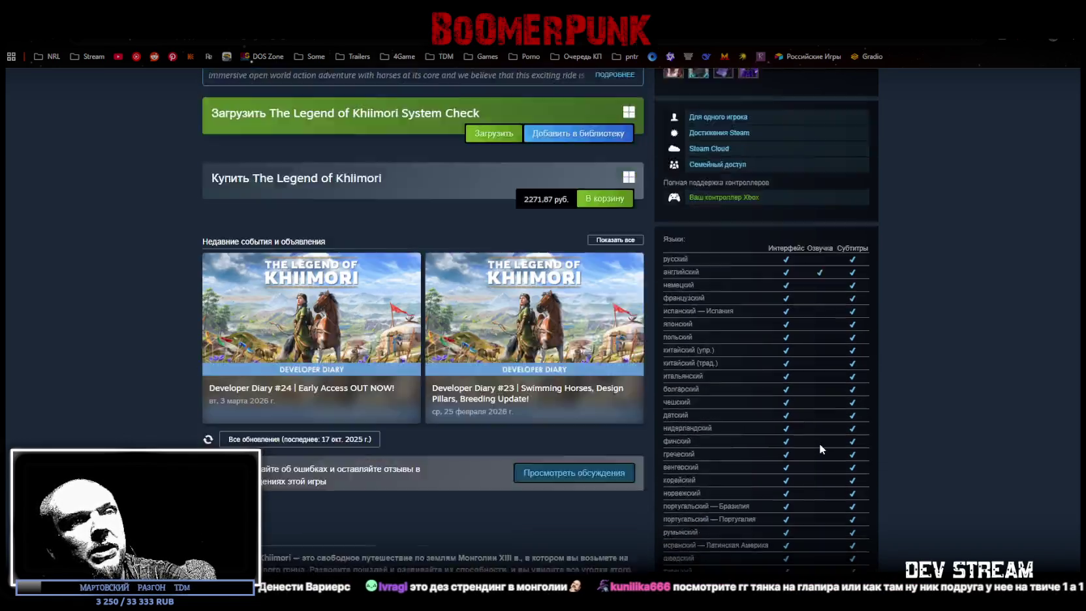
scroll(819, 443, down, 4)
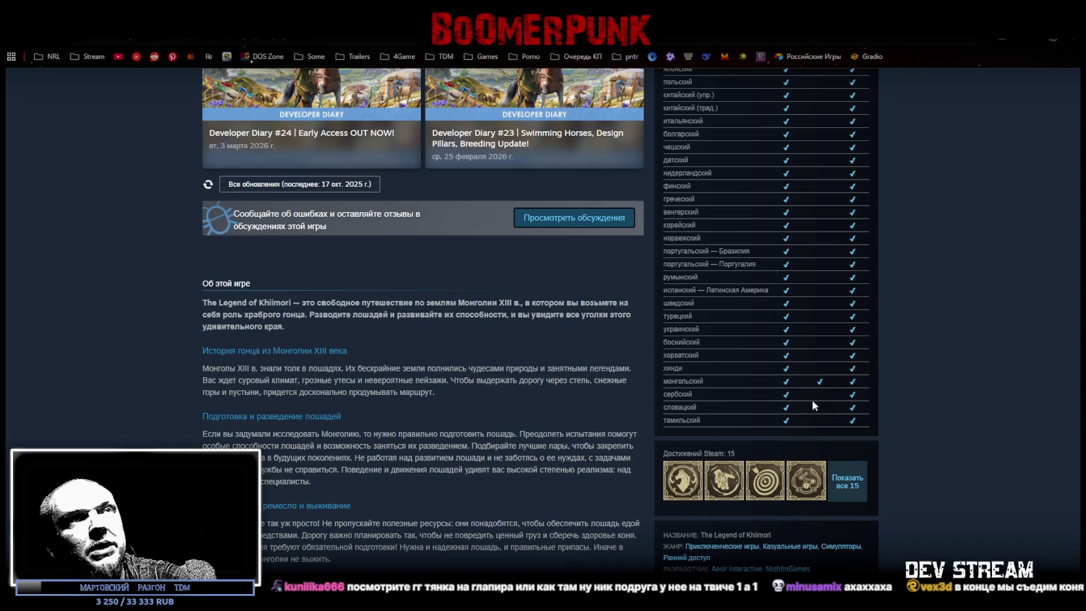
scroll(819, 315, up, 4)
scroll(806, 258, up, 2)
scroll(324, 366, up, 3)
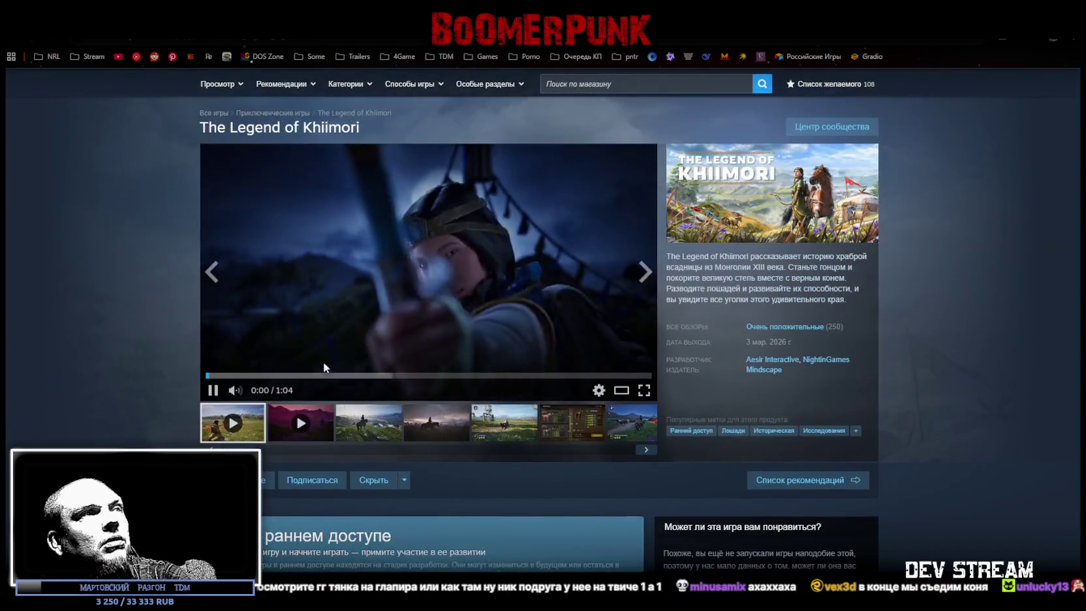
click(297, 418)
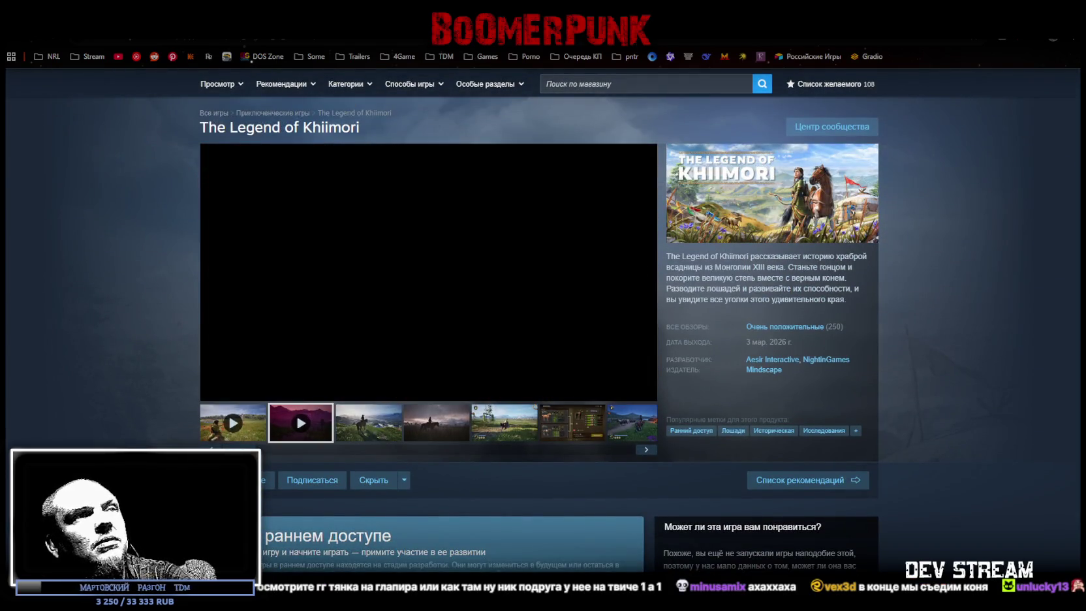
Watch the second Khiimori trailer full screen to about 1:19, then exit full screen.
click(643, 389)
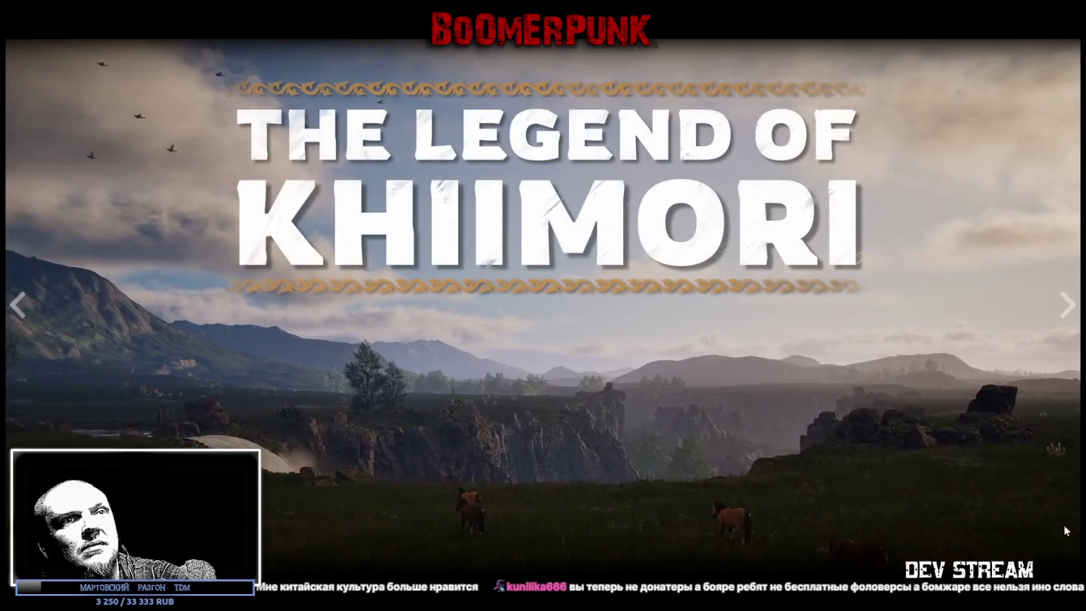
key(Escape)
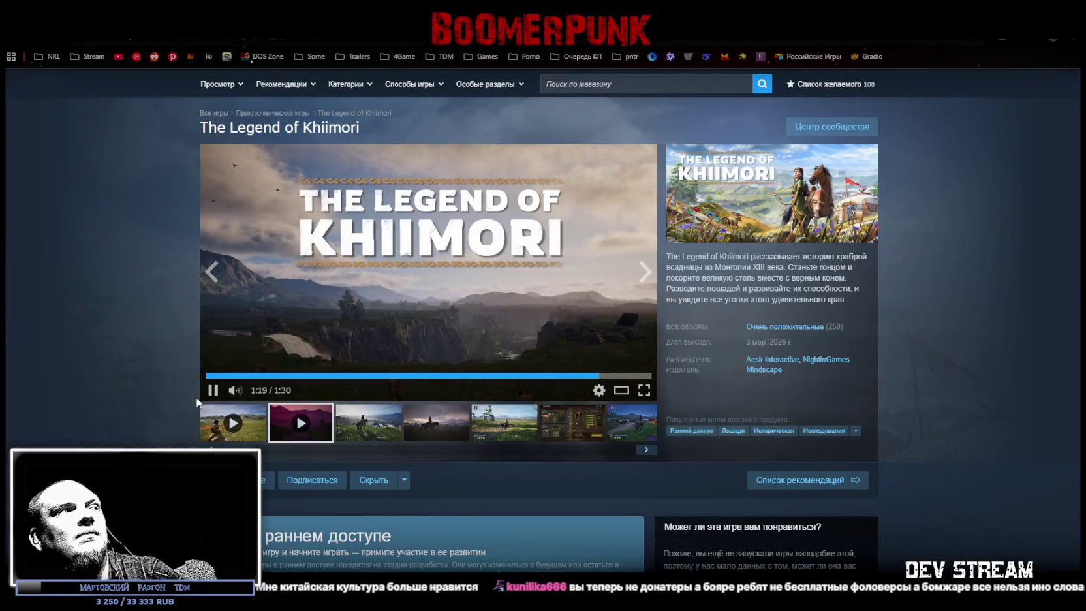
Pause the trailer at 1:20 and read the Very Positive user reviews, then scroll back up.
click(214, 391)
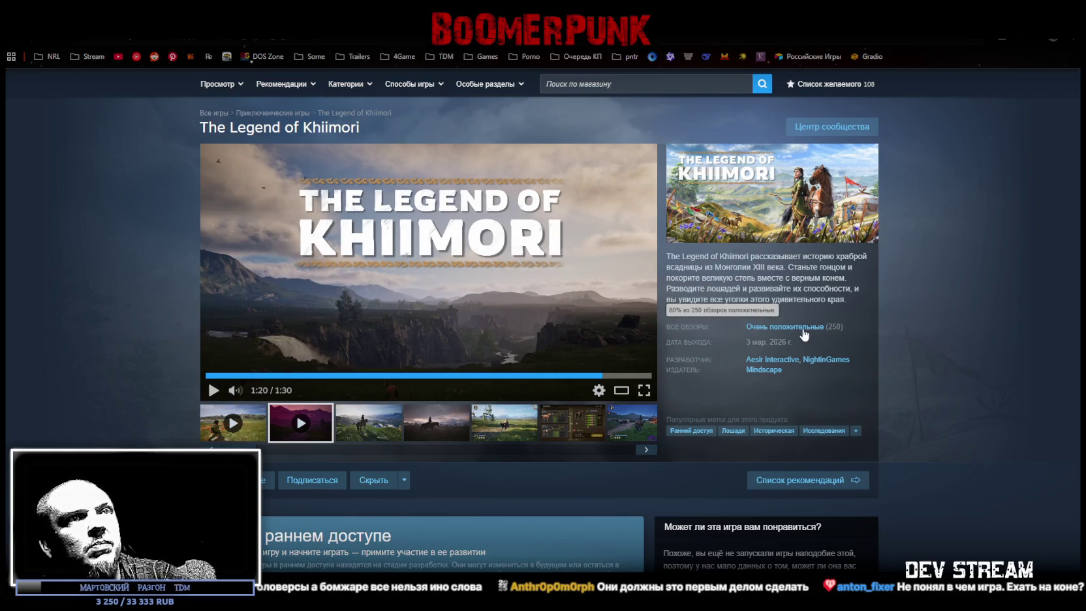
click(785, 327)
scroll(345, 310, down, 2)
scroll(345, 325, down, 2)
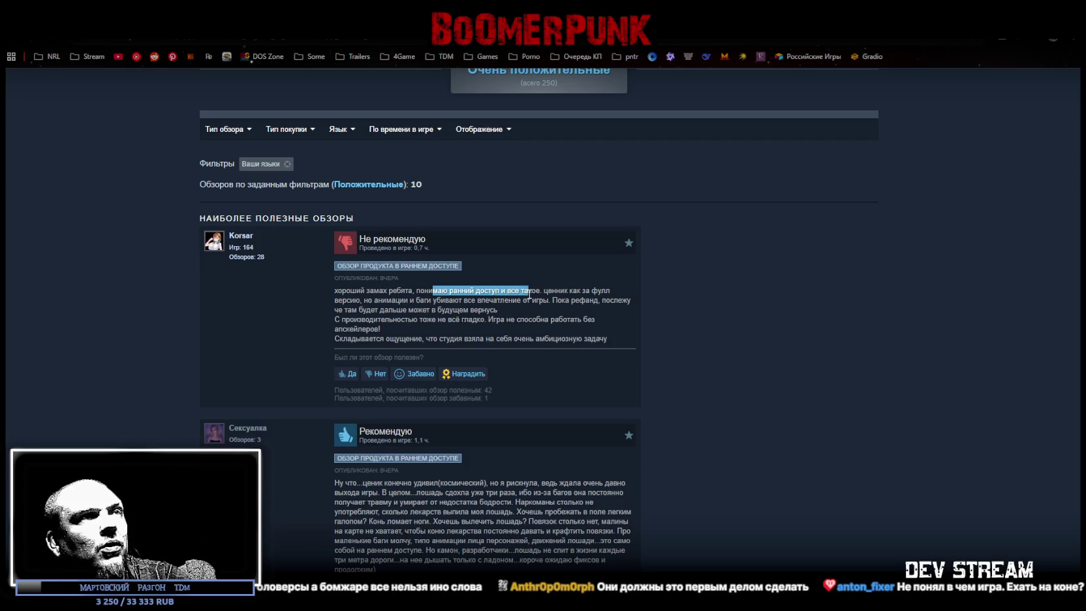
scroll(575, 353, up, 5)
scroll(545, 382, up, 10)
scroll(548, 403, up, 10)
scroll(547, 402, up, 5)
scroll(542, 397, up, 5)
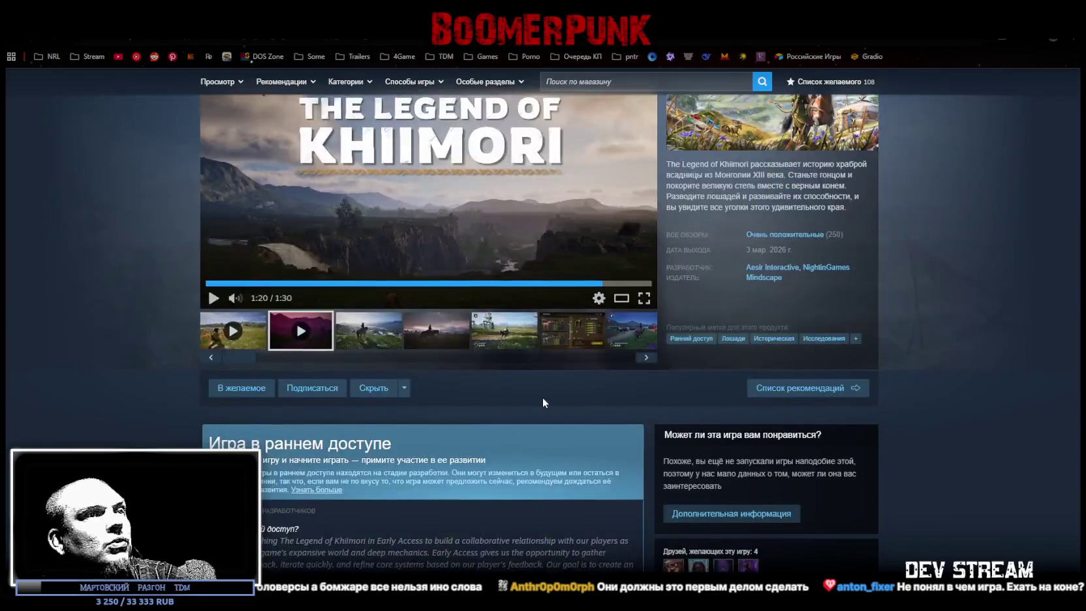
scroll(542, 396, down, 3)
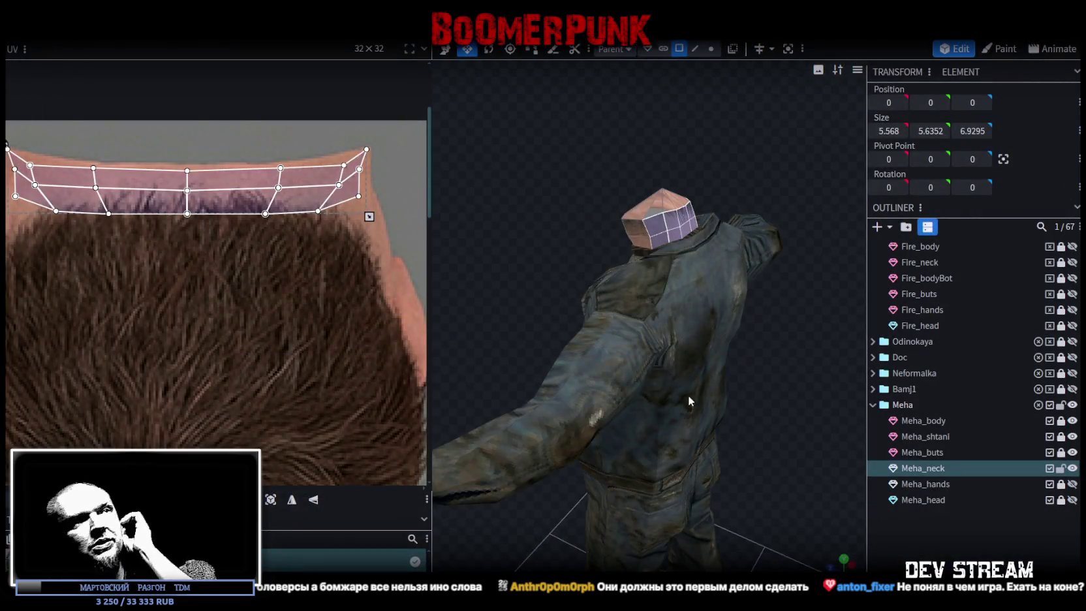
Select the end vertices and faces of the Meha_neck UV strip, including its mirrored side.
drag(383, 199, 351, 171)
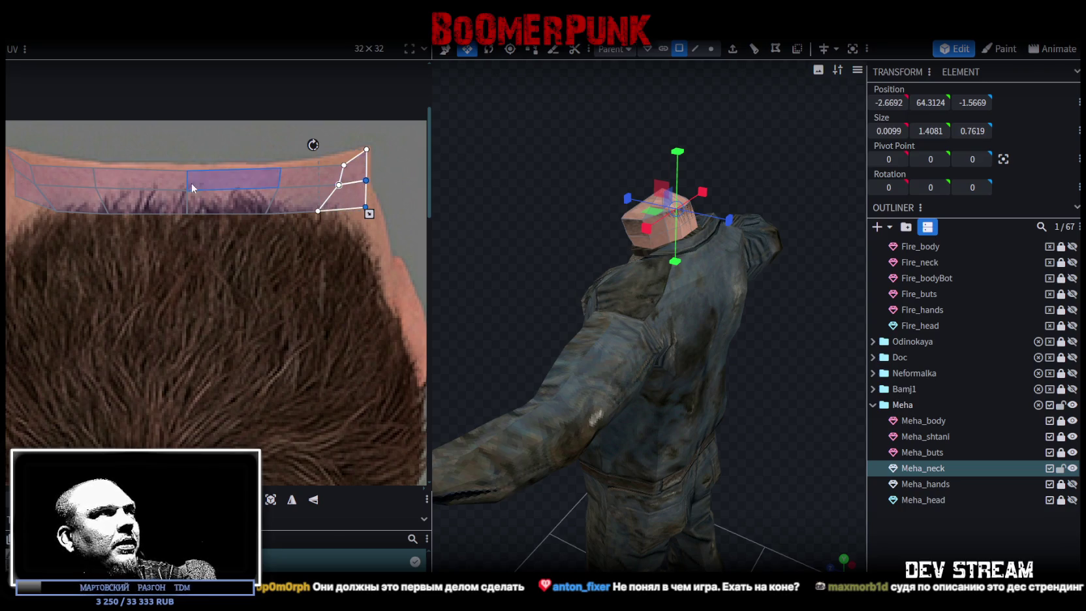
click(238, 209)
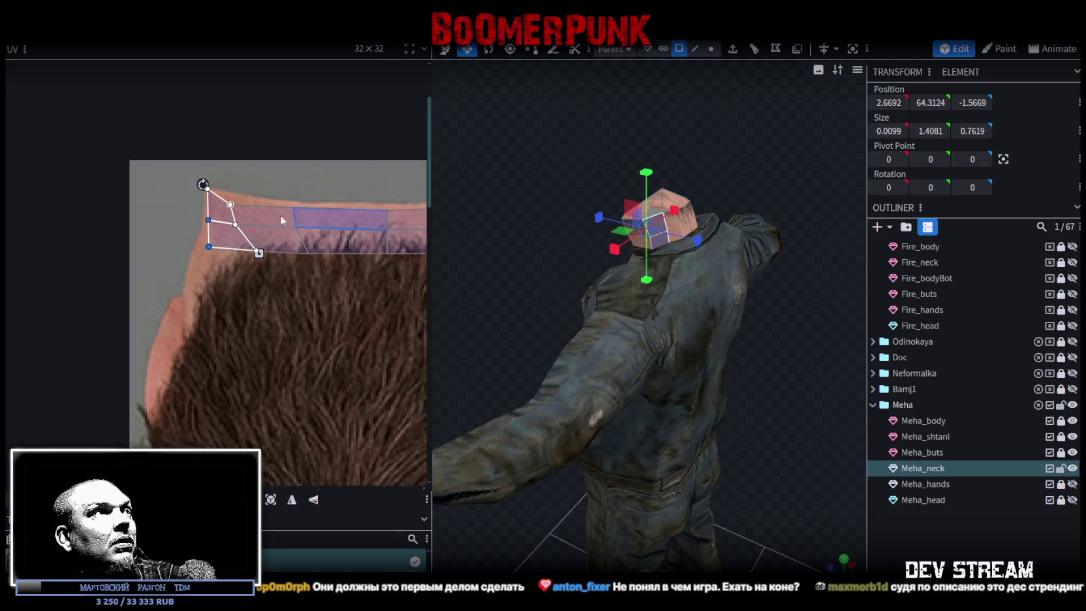
middle_drag(233, 223, 182, 236)
click(182, 237)
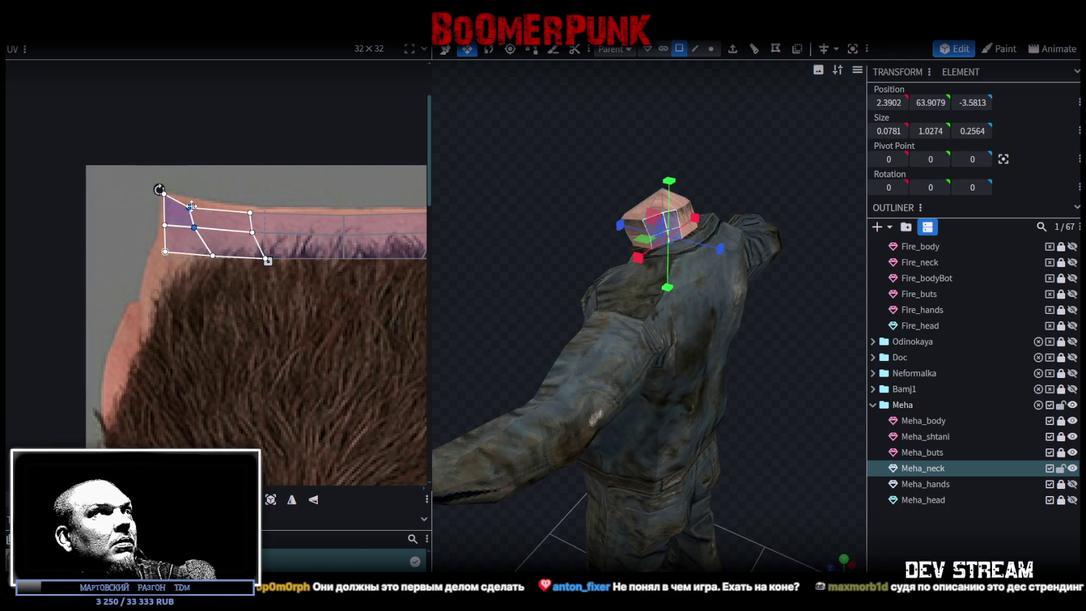
click(195, 206)
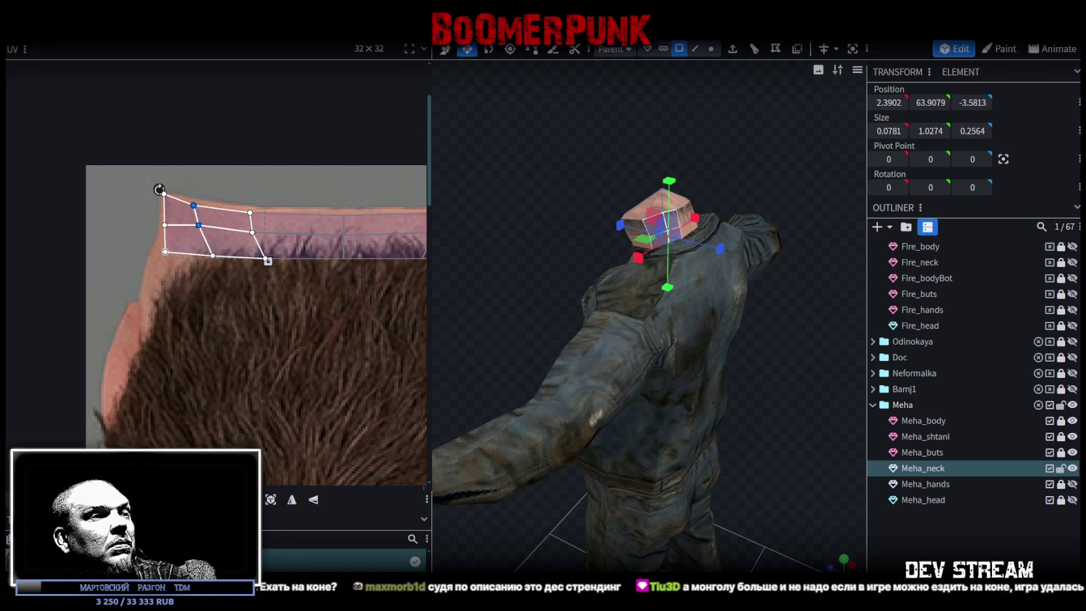
scroll(293, 396, down, 3)
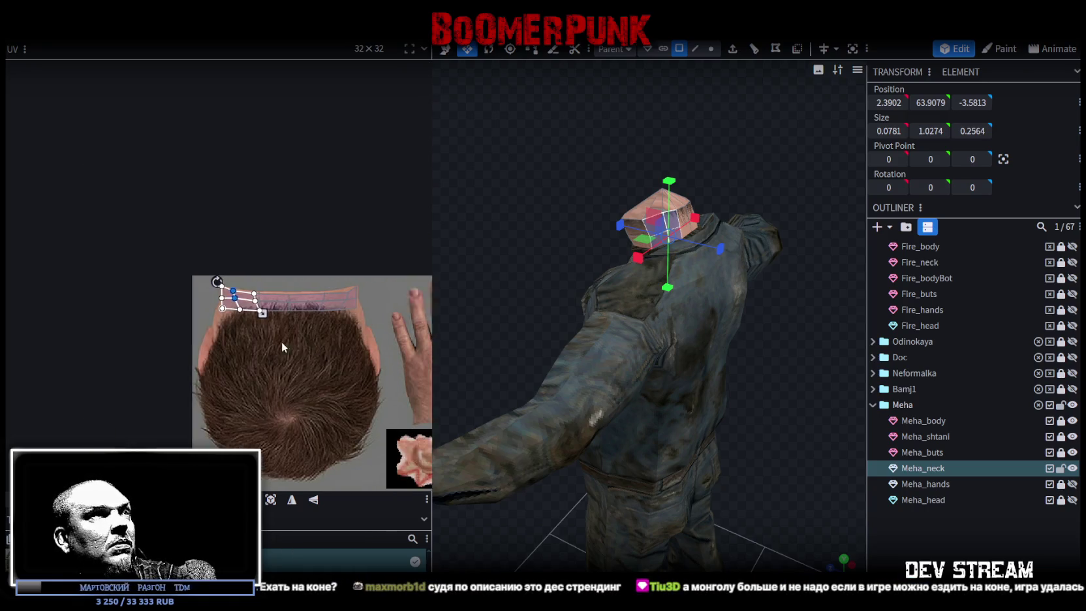
scroll(301, 345, up, 4)
Move the strip's two end vertices left along the skin band, then clear the UV selection.
middle_drag(388, 303, 252, 235)
drag(250, 225, 287, 273)
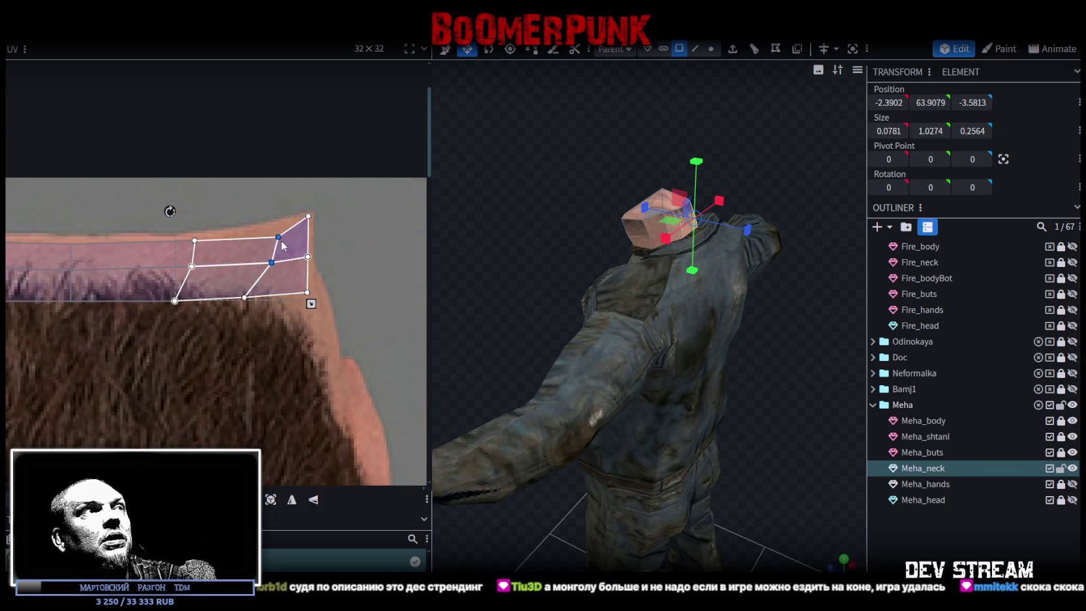
drag(277, 236, 266, 233)
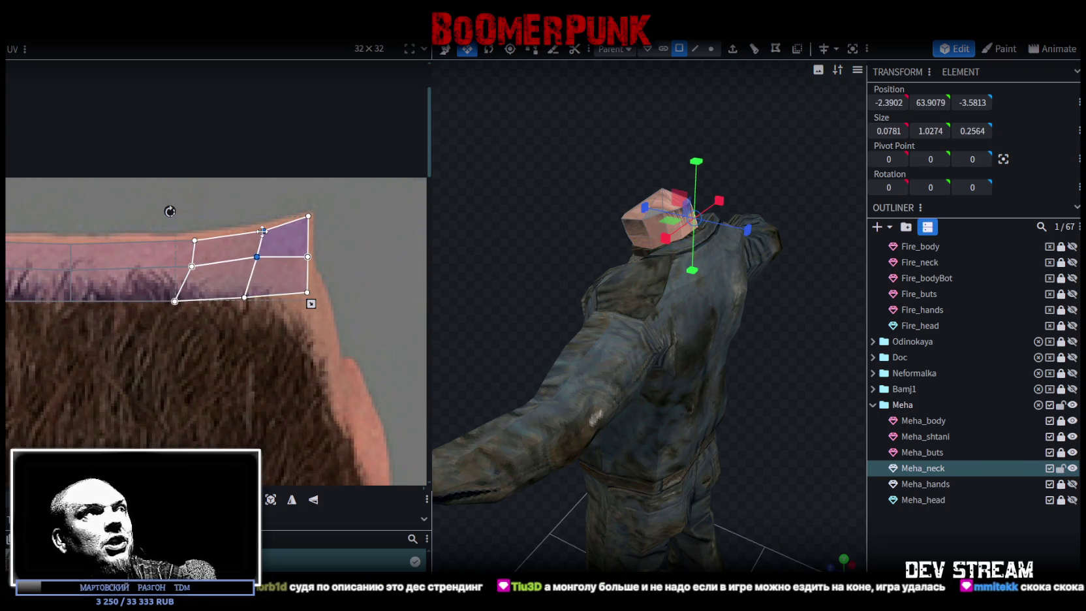
scroll(229, 323, down, 1)
middle_drag(222, 369, 305, 368)
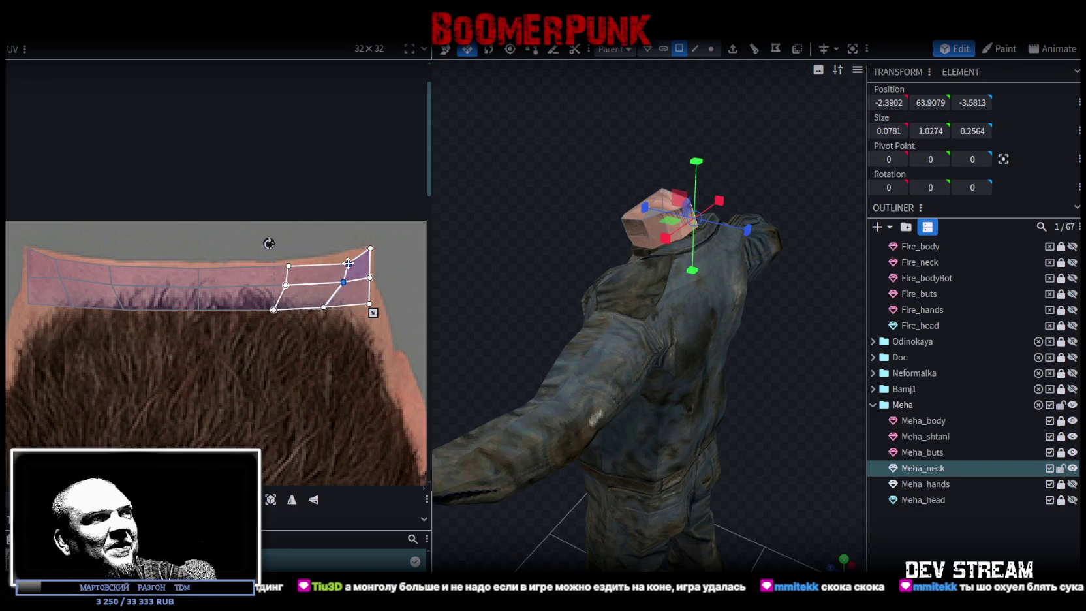
click(248, 434)
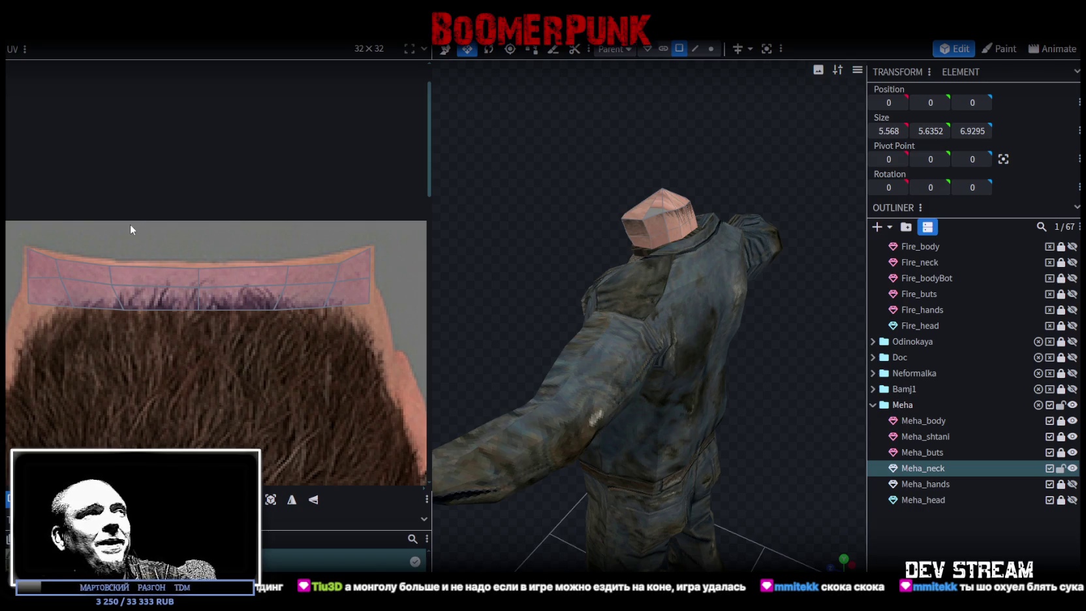
drag(328, 242, 344, 272)
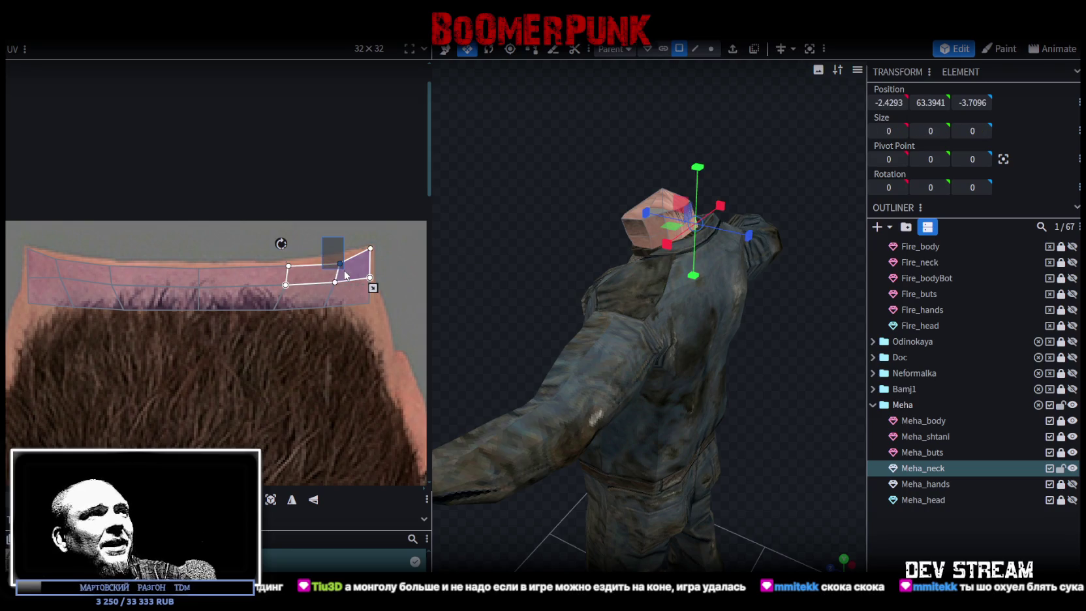
scroll(341, 271, up, 2)
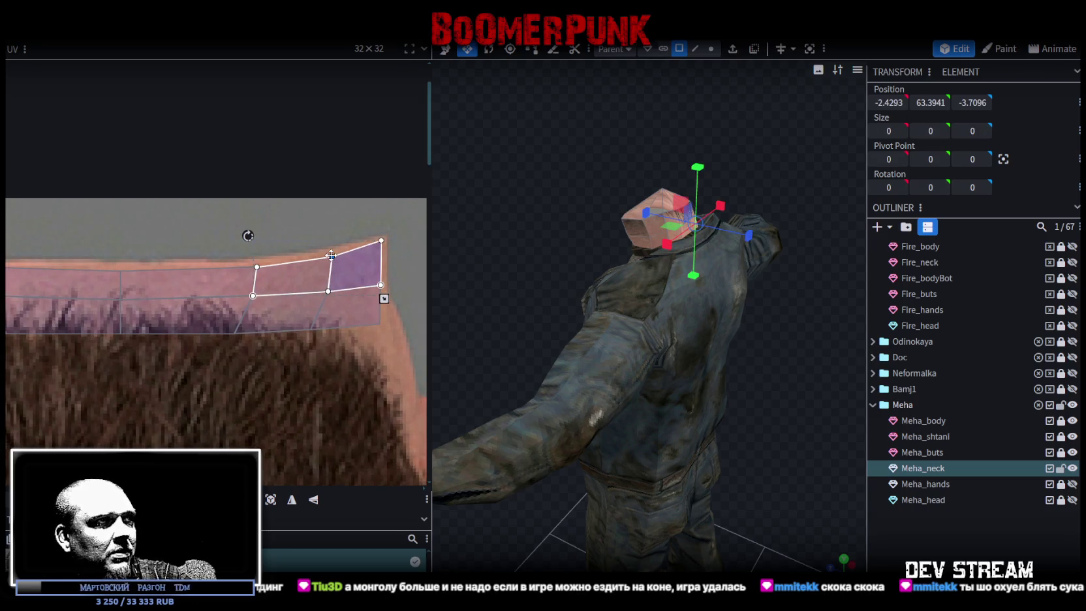
scroll(325, 257, down, 2)
scroll(250, 312, down, 1)
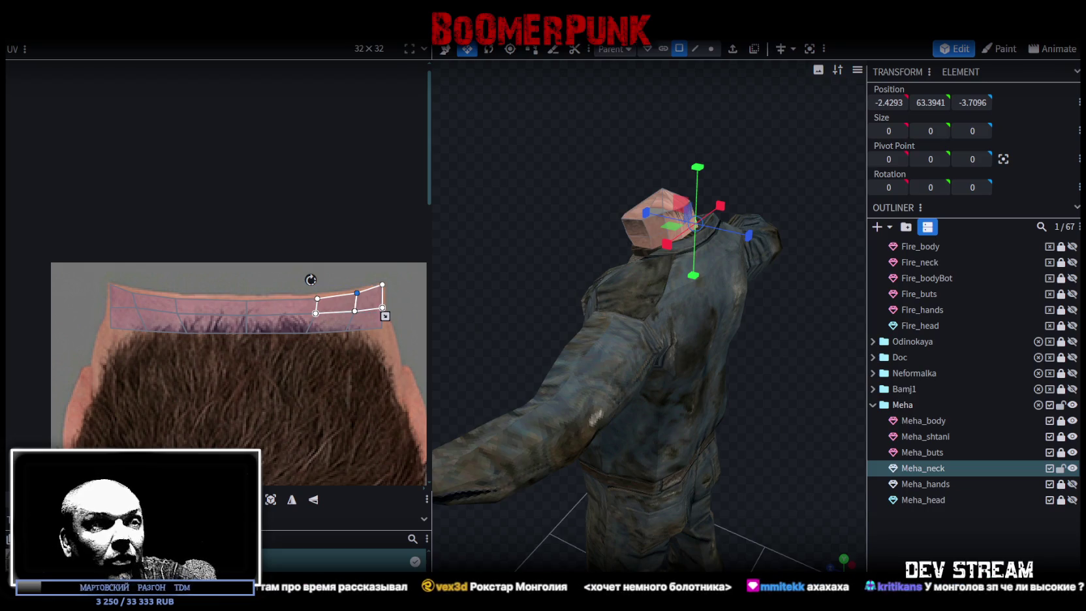
key(alt+Tab)
scroll(827, 381, up, 5)
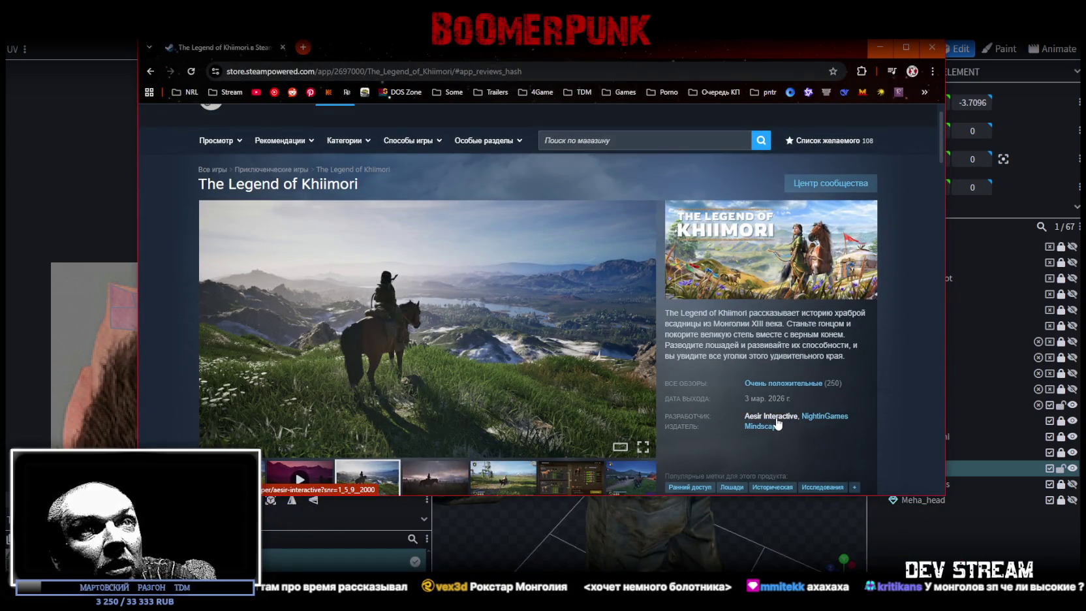
Open the Aesir Interactive and NightinGames developer pages in new tabs and browse Aesir Interactive's games.
middle_click(776, 418)
middle_click(762, 426)
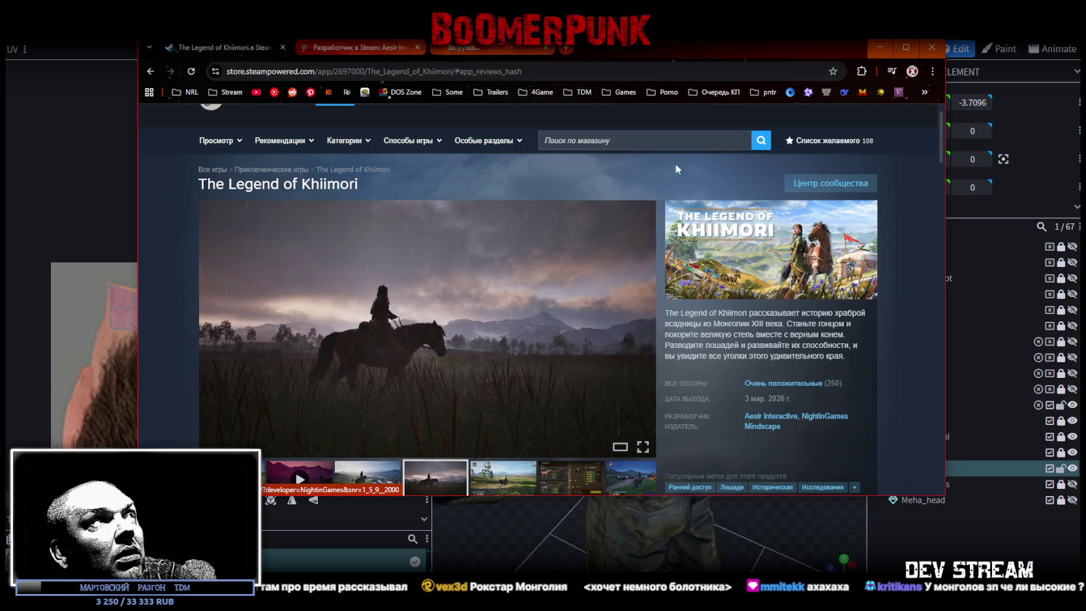
click(344, 53)
key(super+Up)
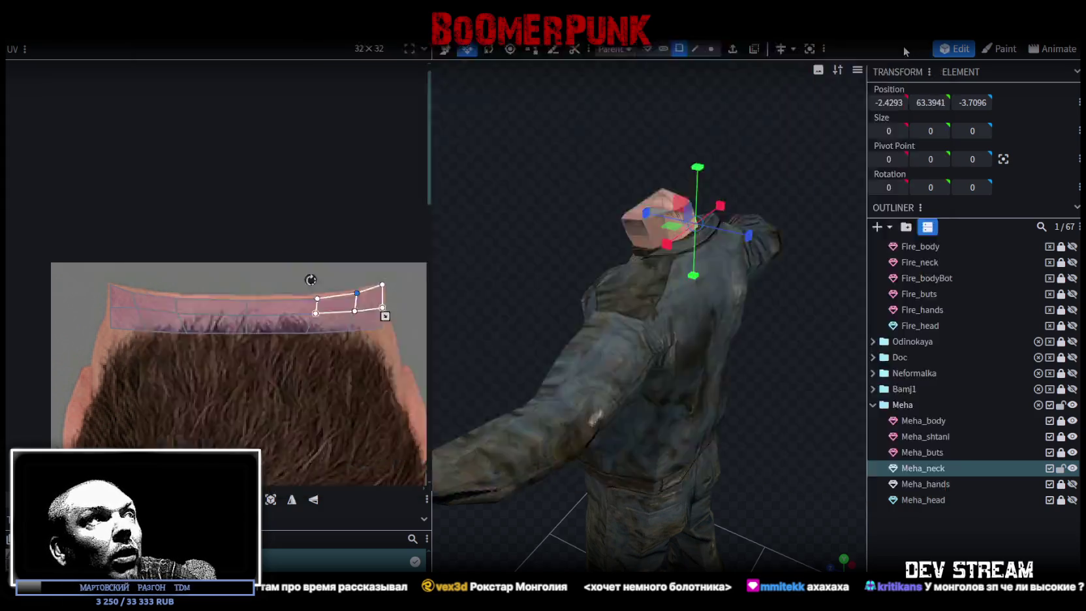
scroll(576, 357, down, 4)
scroll(381, 334, down, 4)
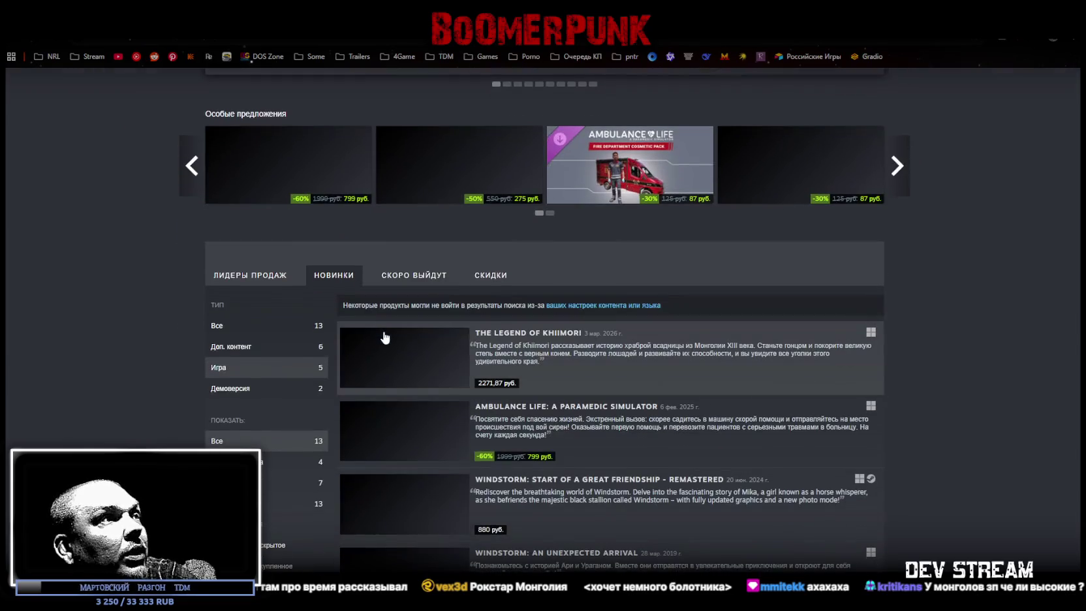
scroll(593, 393, down, 1)
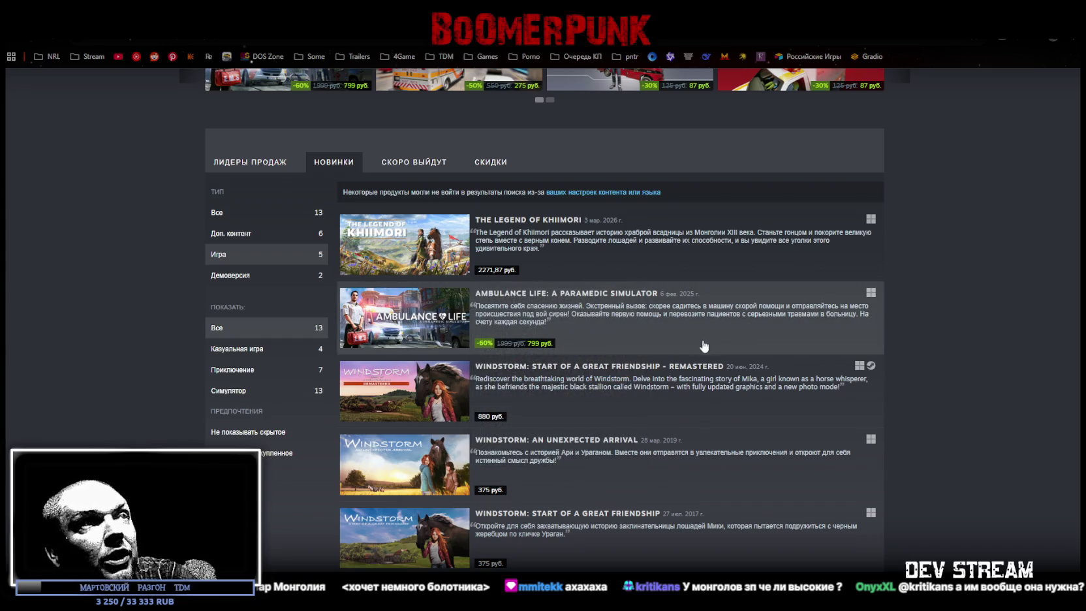
mouse_move(405, 317)
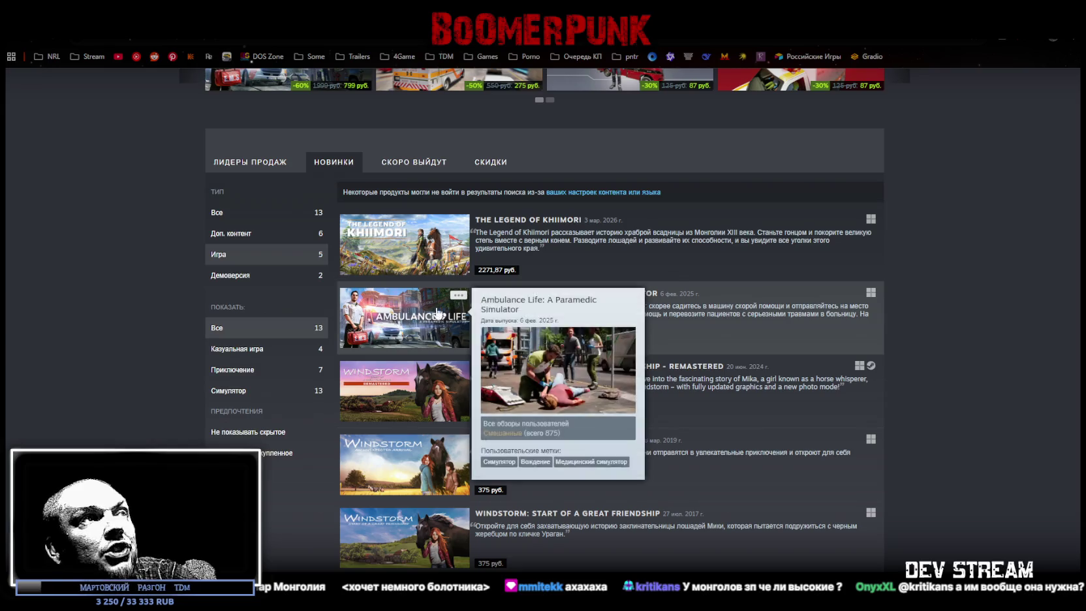
scroll(693, 438, down, 1)
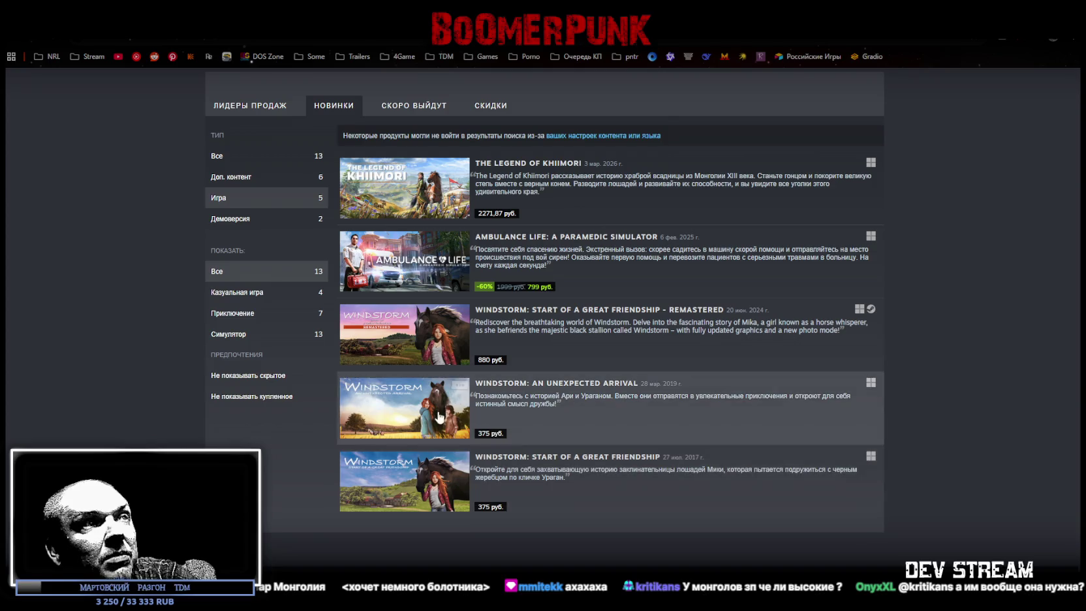
Open Ambulance Life: A Paramedic Simulator, play its reveal trailer, then go back to Windstorm.
click(495, 261)
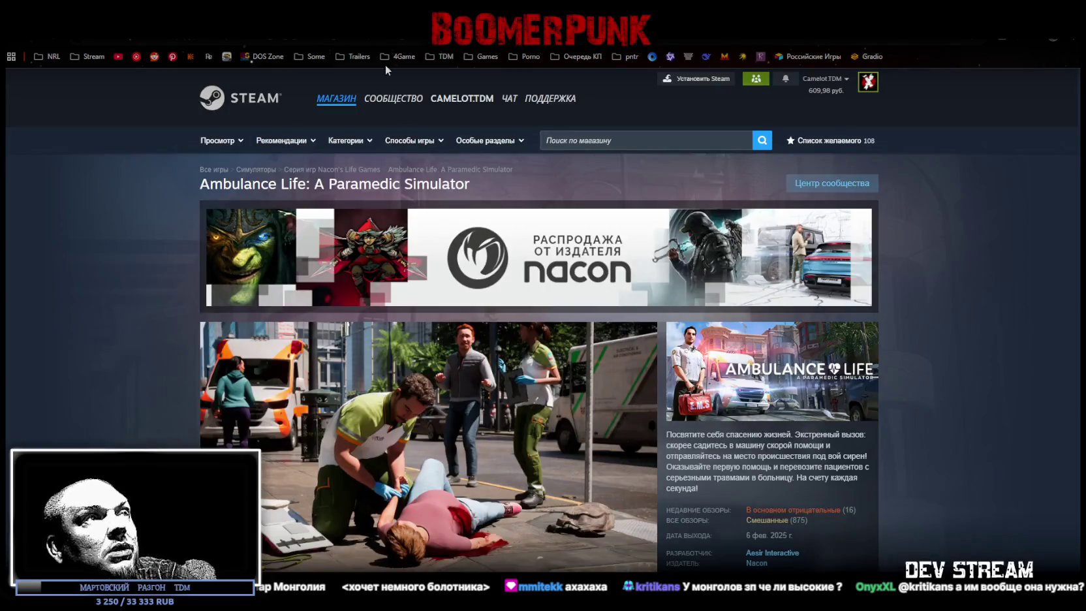
scroll(321, 423, down, 1)
click(304, 499)
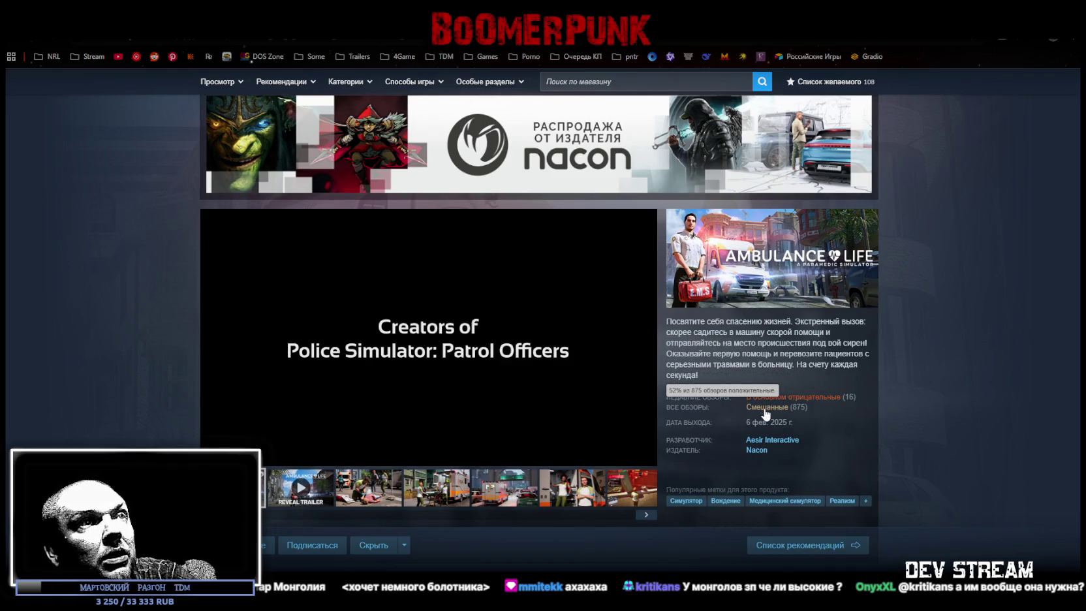
key(alt+Left)
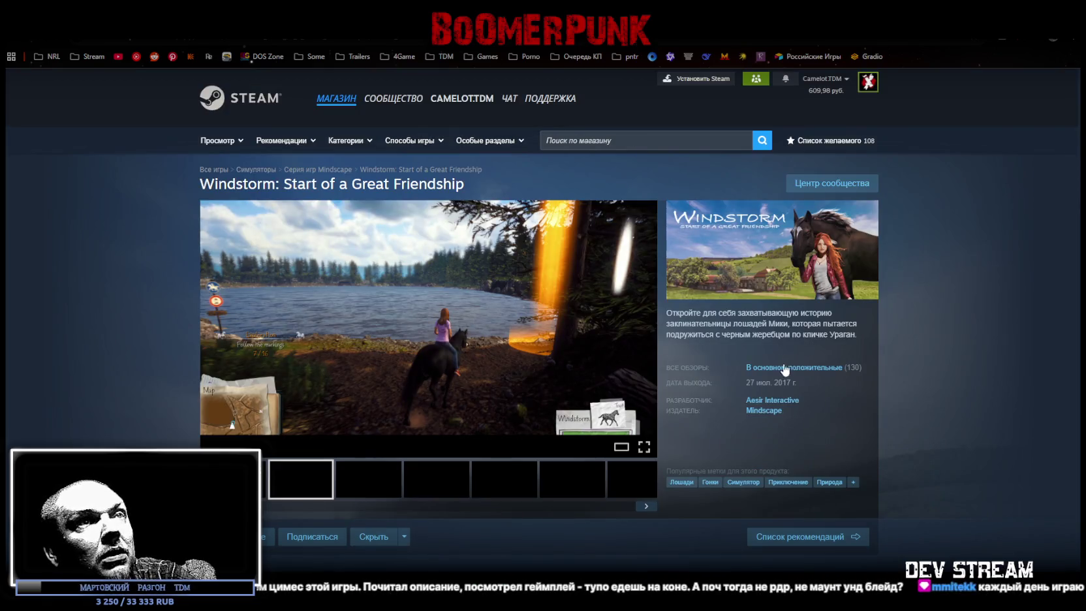
mouse_move(793, 367)
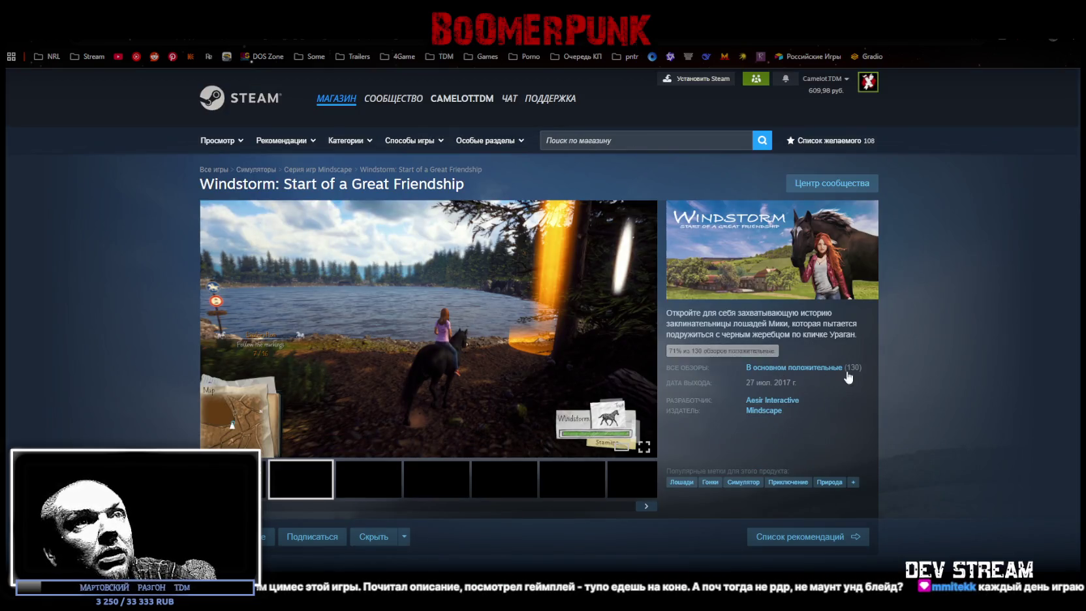
Go back twice to the NightinGames developer's game list and open The Cow Game.
drag(792, 382, 729, 388)
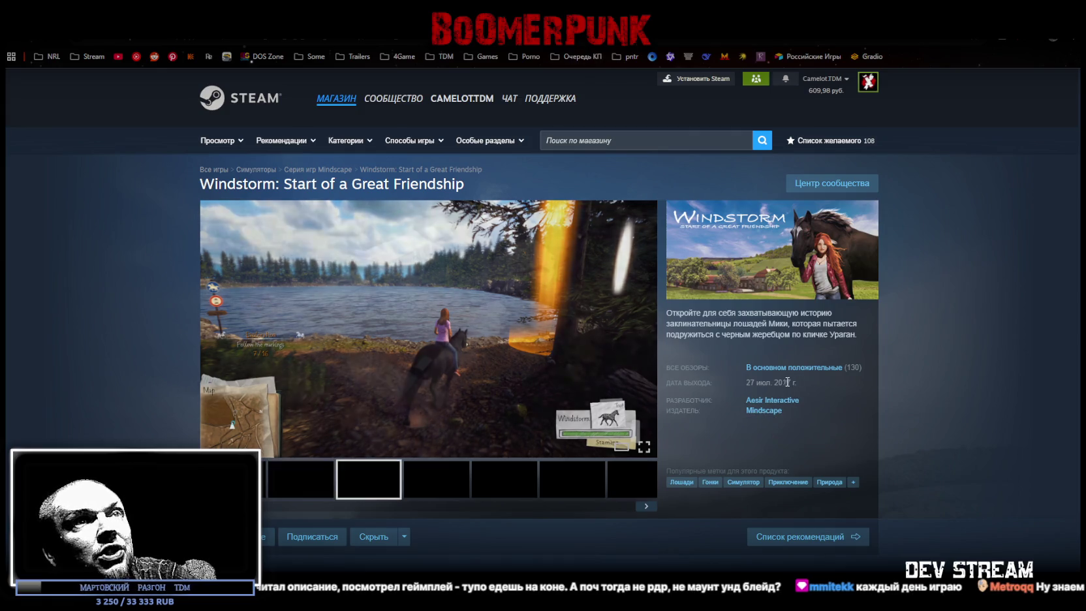
key(alt+Left)
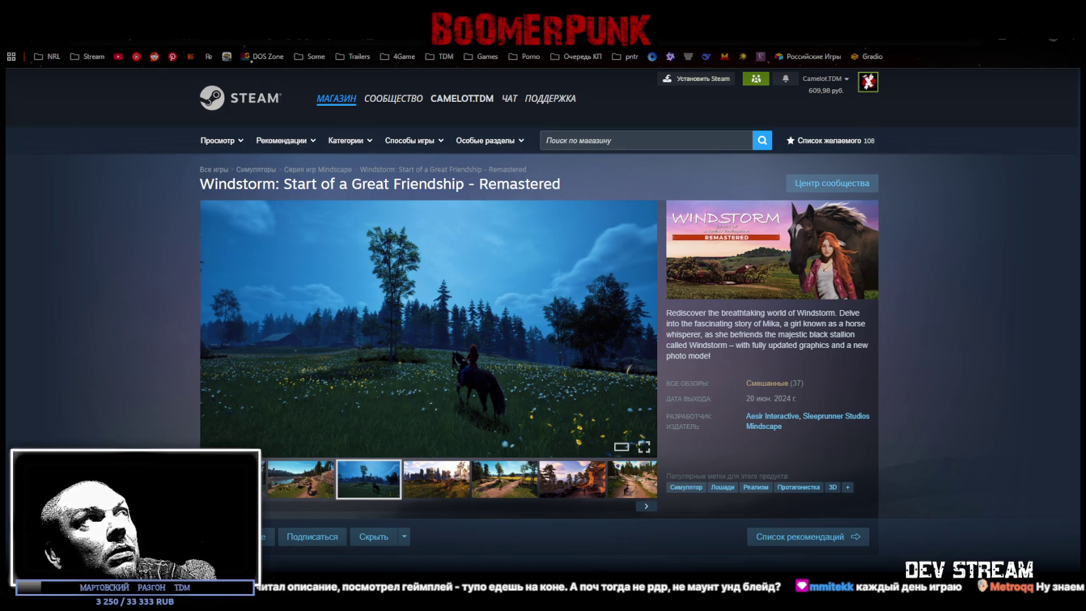
key(alt+Left)
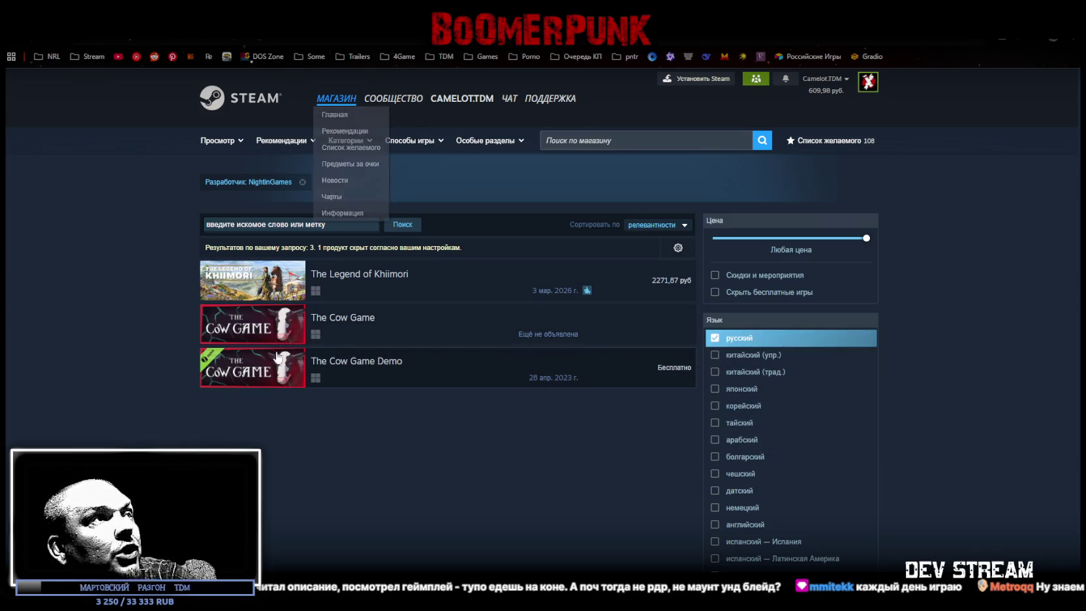
click(438, 323)
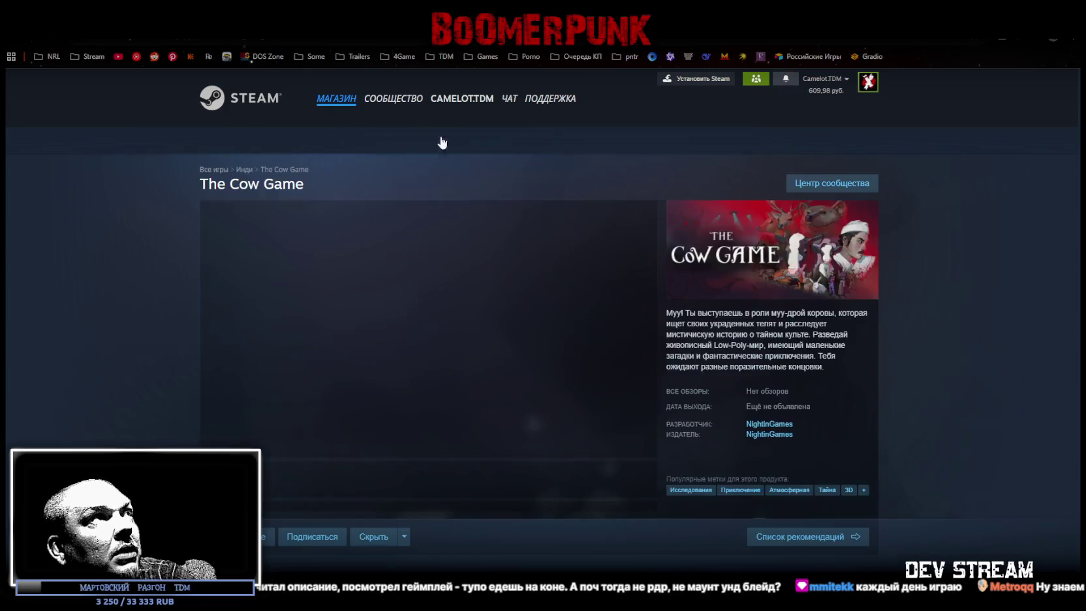
Browse The Cow Game's five screenshots, skip ahead in its trailer, and return to the NightinGames list.
click(363, 486)
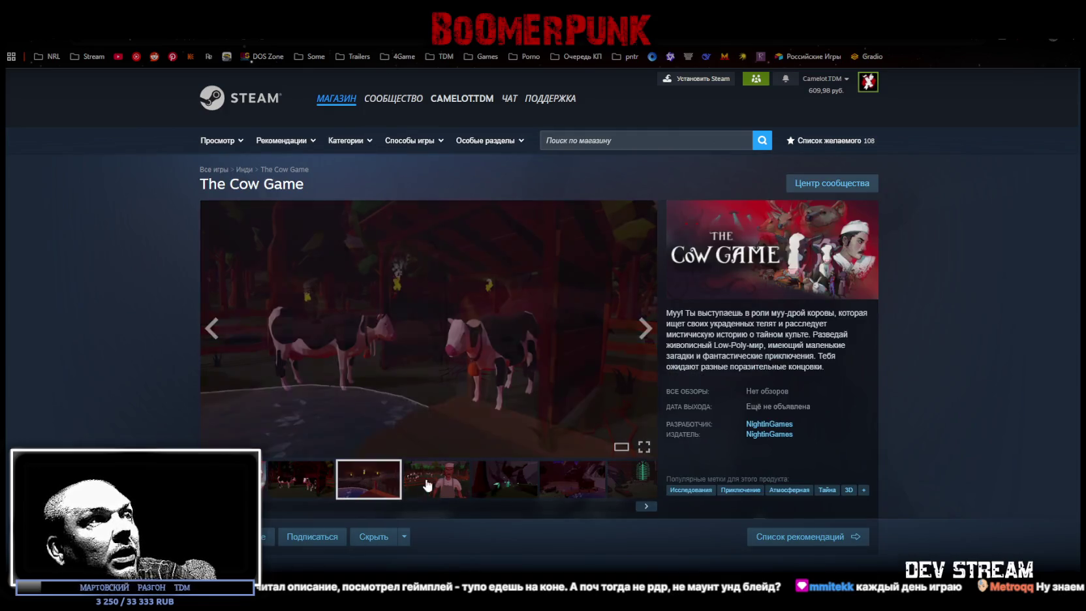
click(435, 482)
click(512, 486)
click(578, 488)
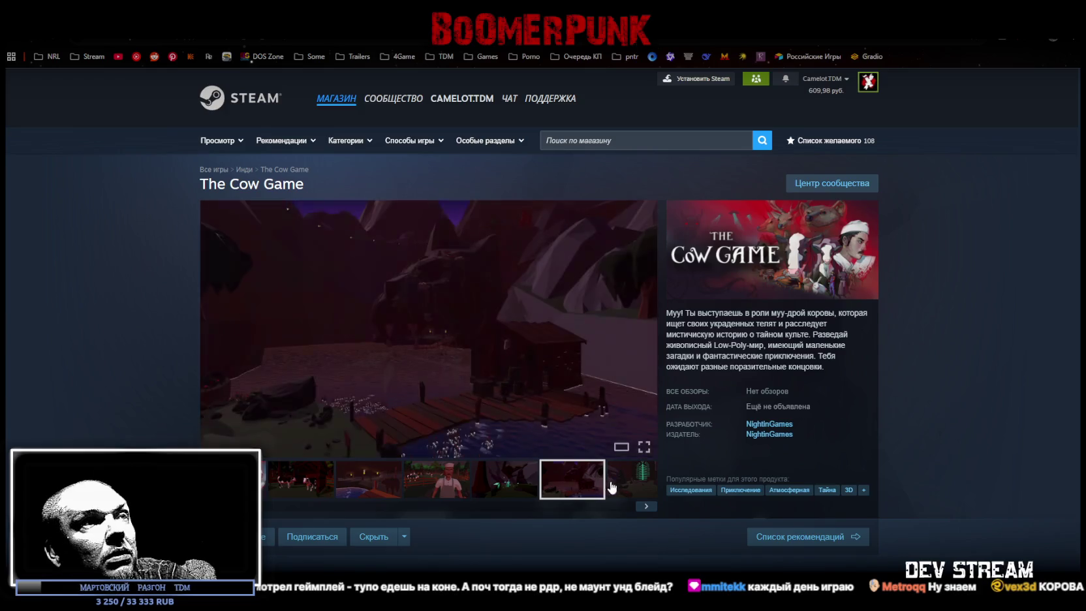
click(625, 486)
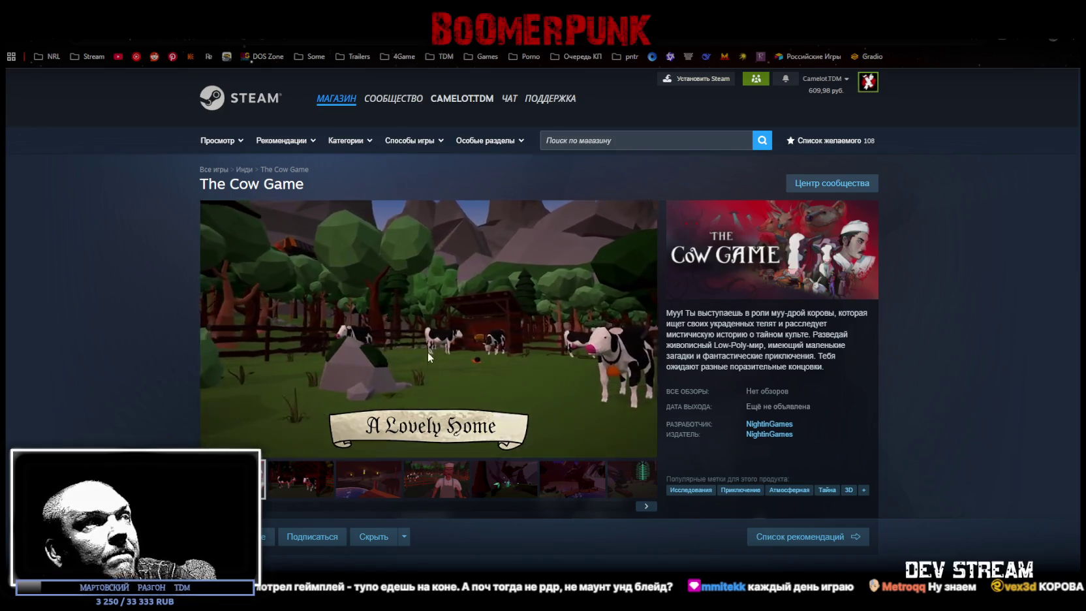
click(306, 433)
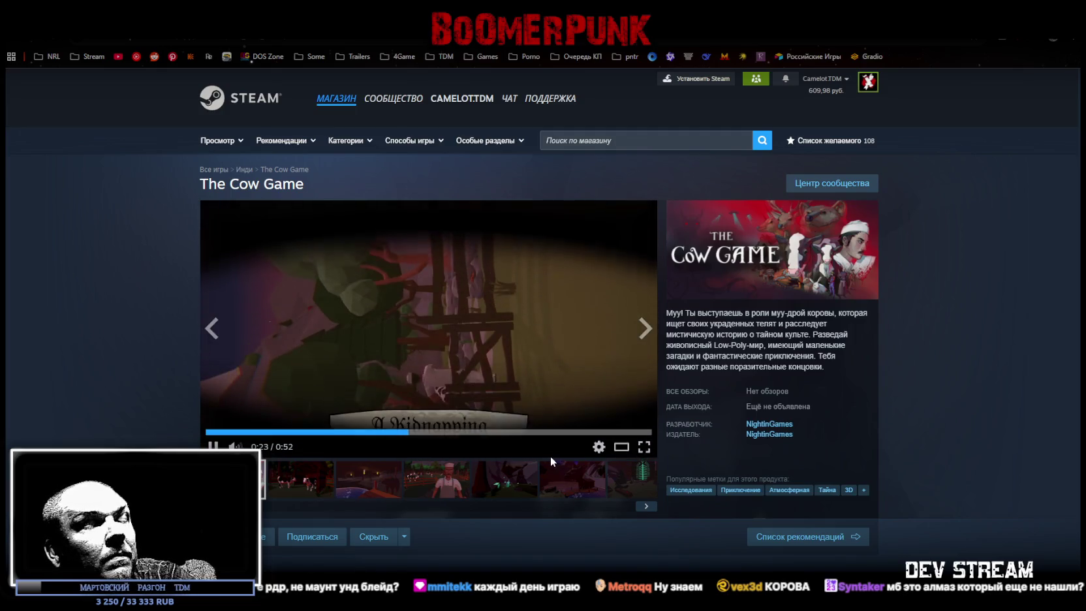
click(769, 424)
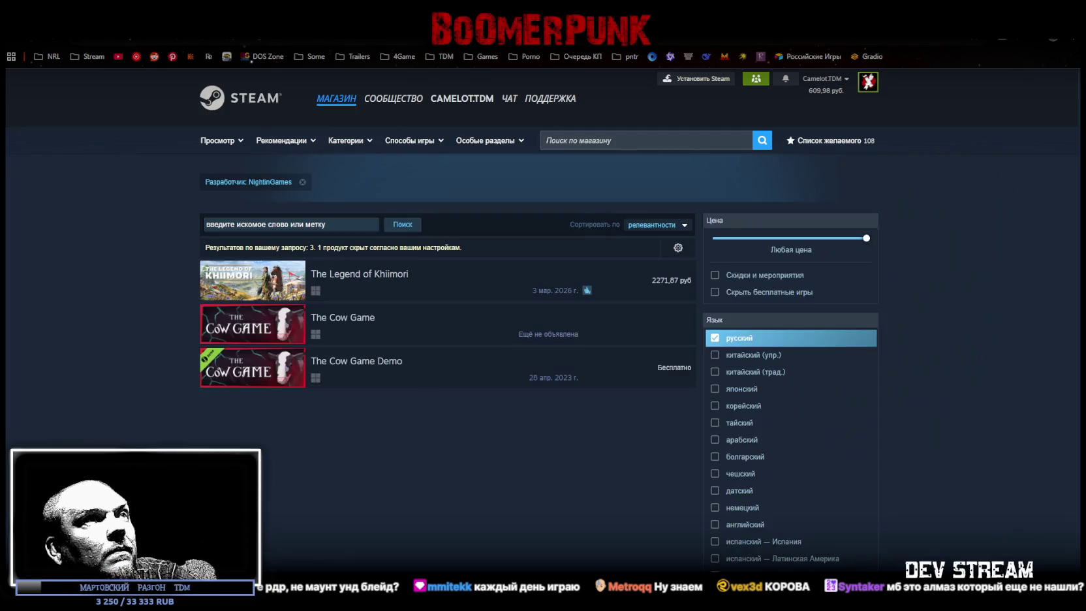
Open The Legend of Khiimori store page and read its early-access heading.
click(358, 274)
scroll(507, 370, down, 6)
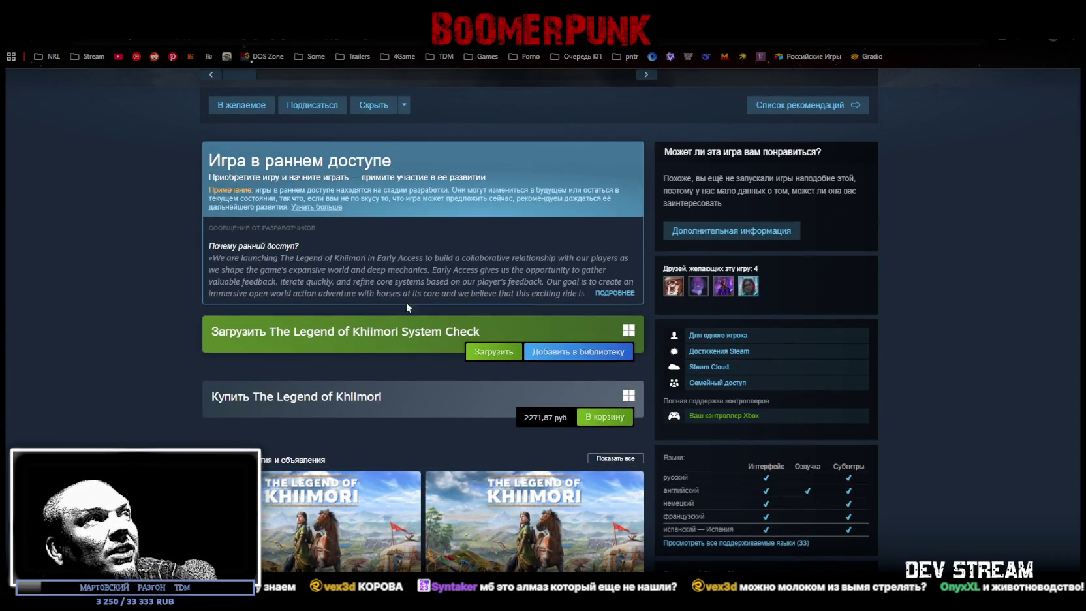
drag(206, 160, 399, 158)
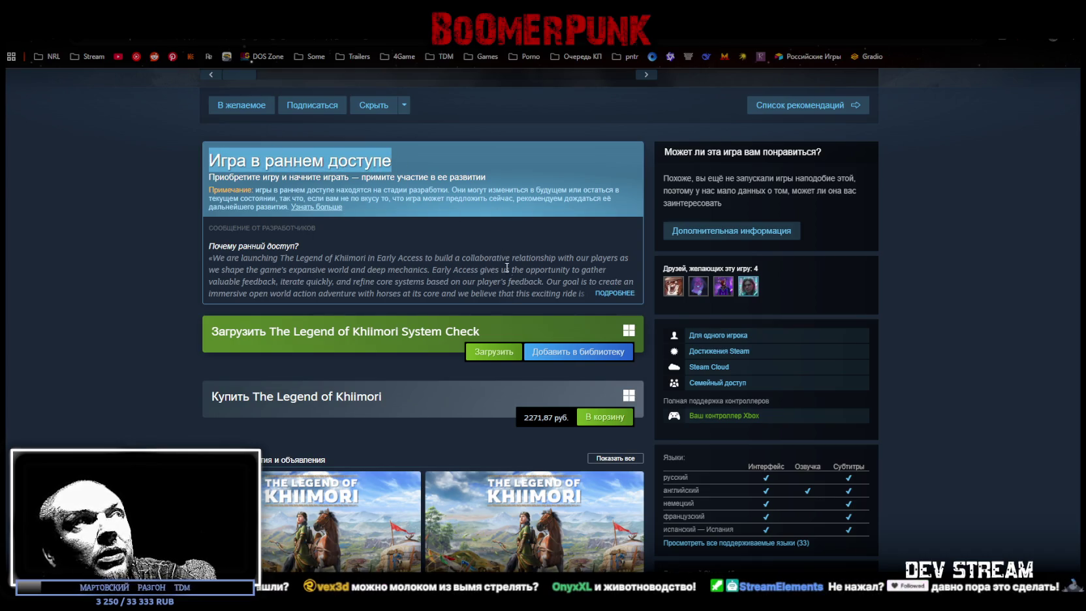
click(526, 418)
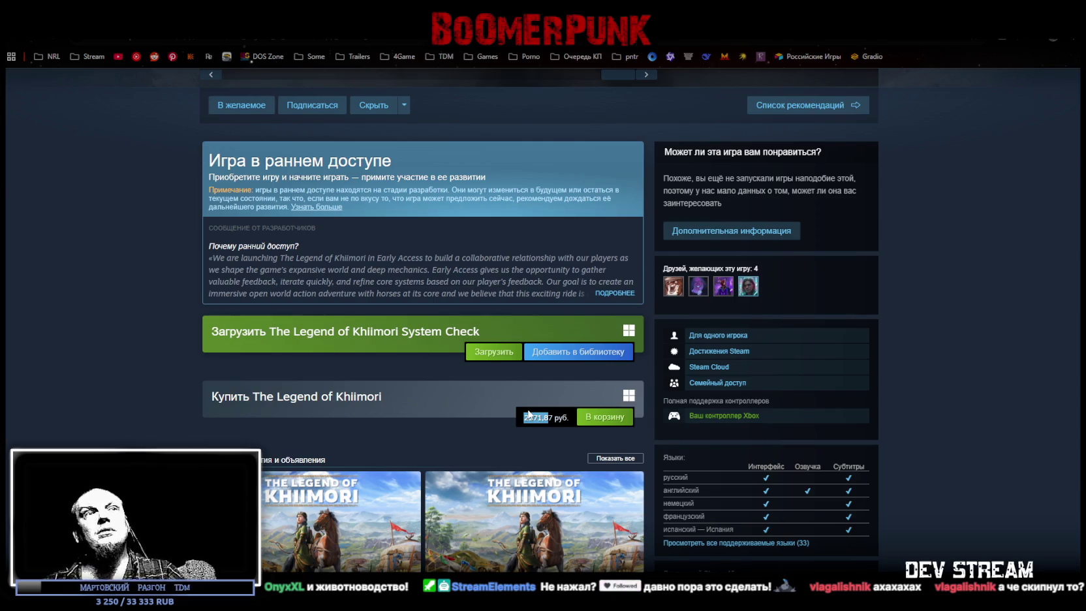
Scroll to the Early Access section and the 2271,87 руб. purchase box.
scroll(515, 418, down, 3)
scroll(464, 433, down, 2)
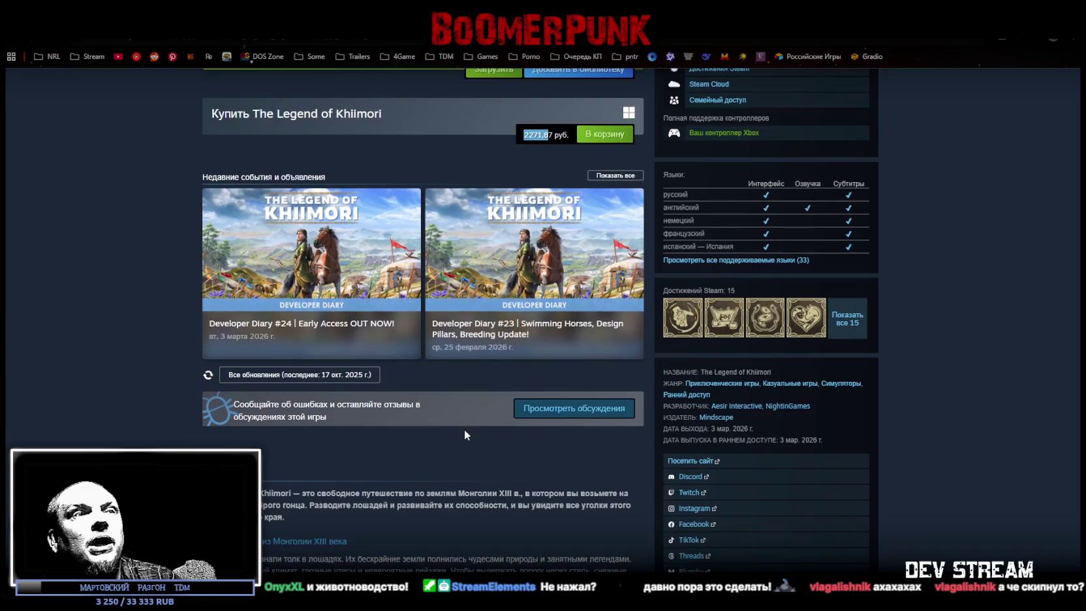
scroll(477, 443, down, 1)
scroll(481, 439, down, 3)
scroll(481, 439, up, 4)
scroll(482, 439, up, 6)
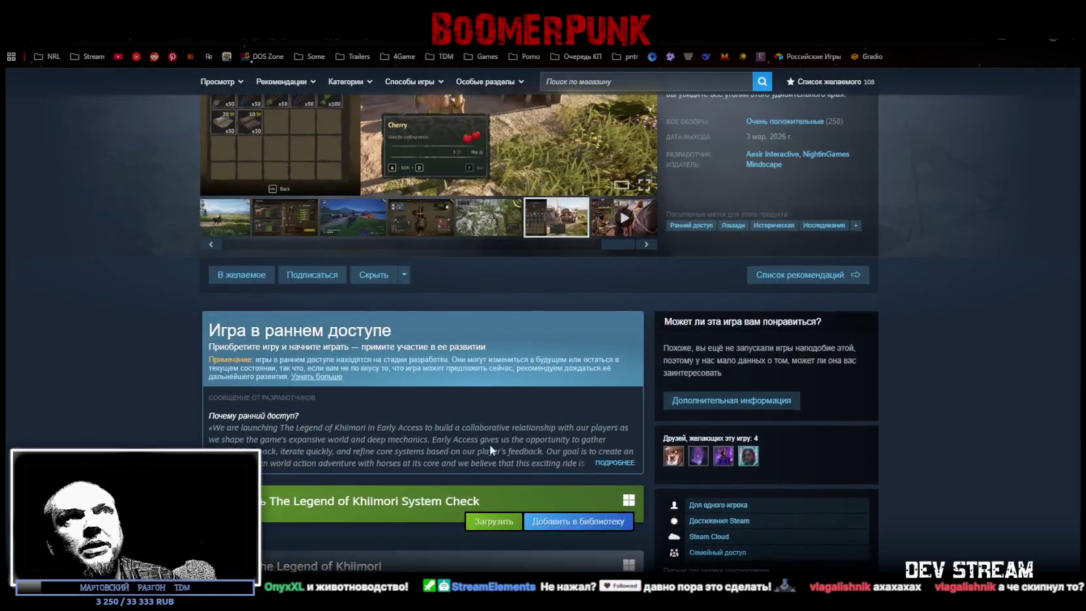
scroll(490, 450, up, 4)
scroll(689, 351, down, 1)
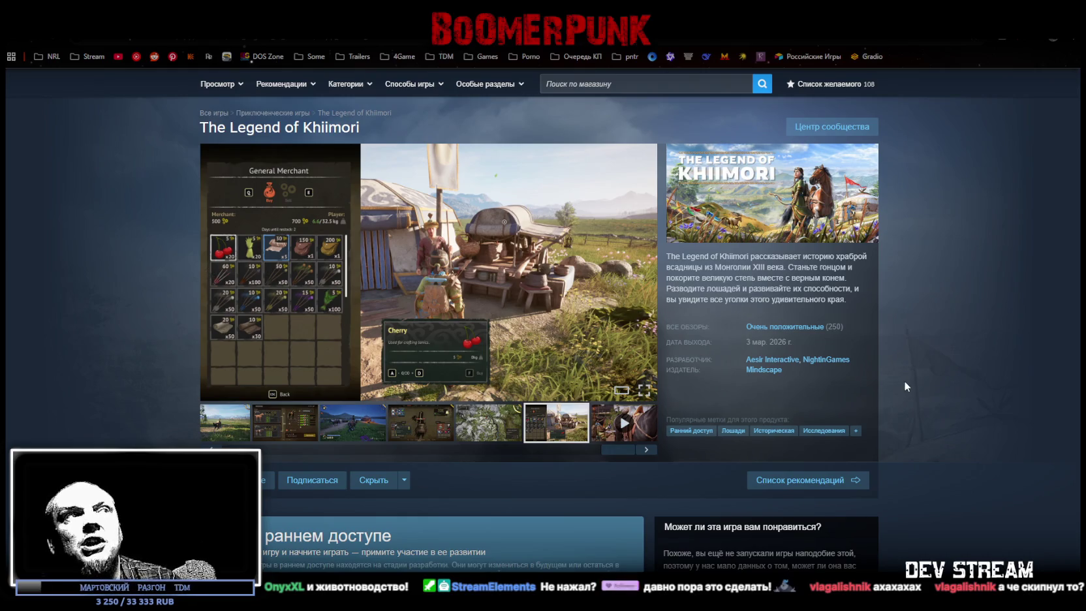
scroll(821, 388, down, 3)
scroll(848, 379, down, 1)
scroll(848, 379, down, 1)
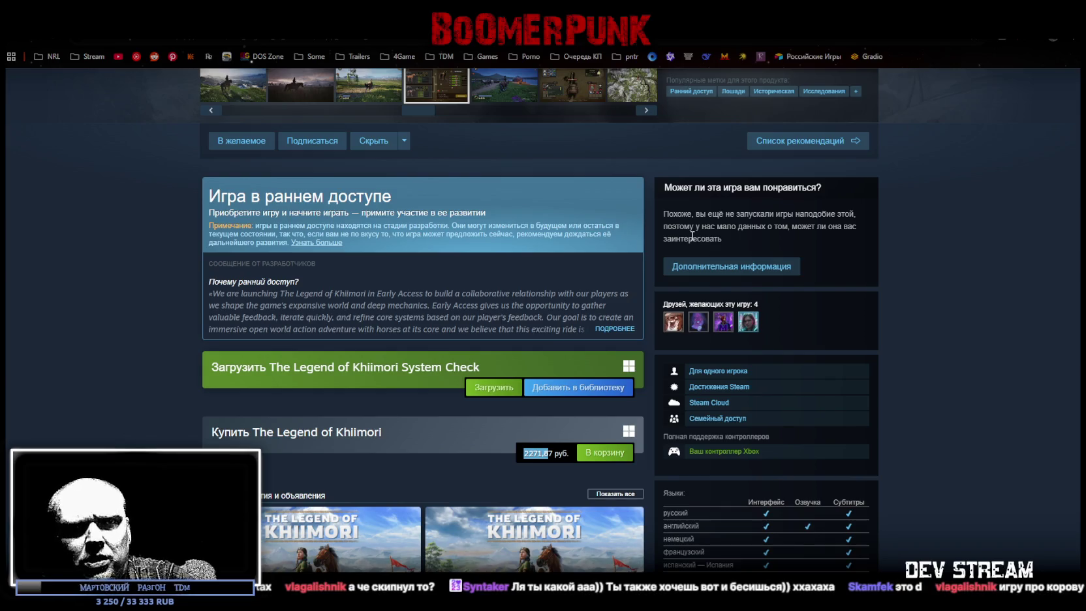
scroll(691, 235, up, 6)
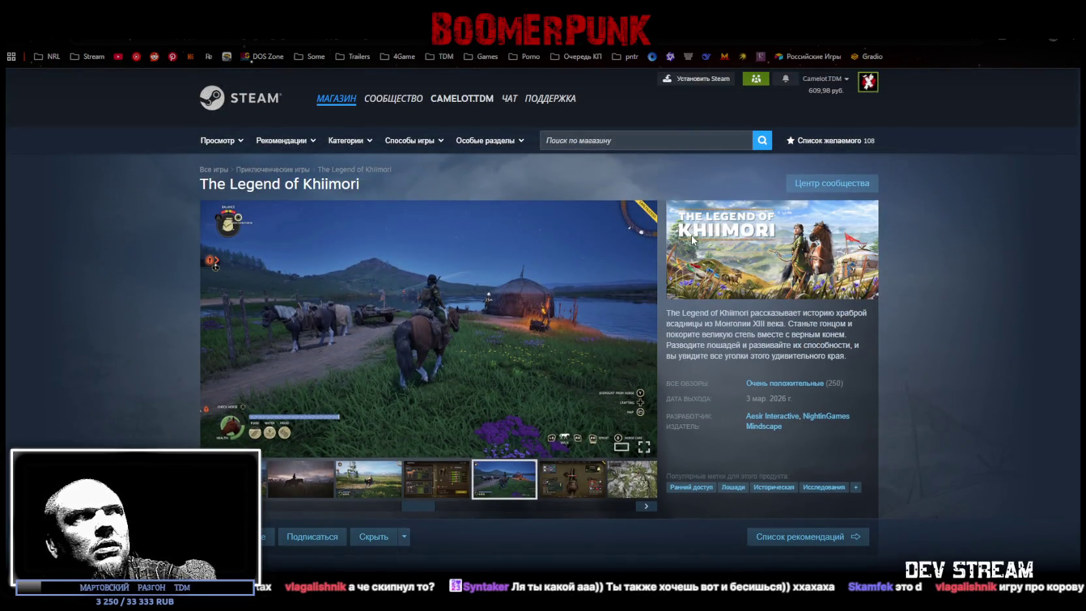
scroll(693, 239, down, 5)
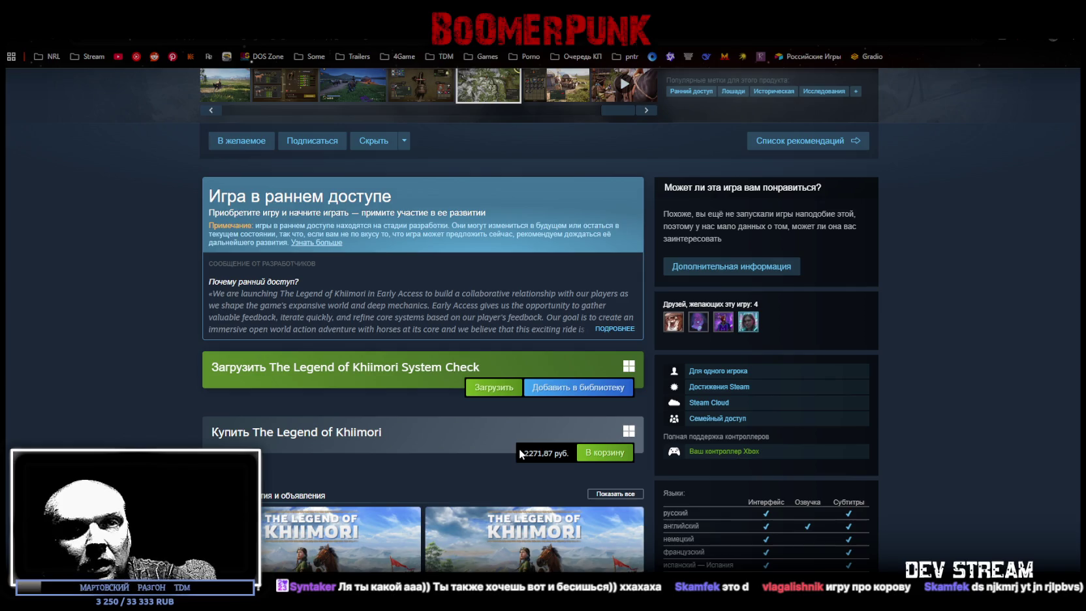
scroll(390, 248, up, 2)
scroll(391, 266, up, 2)
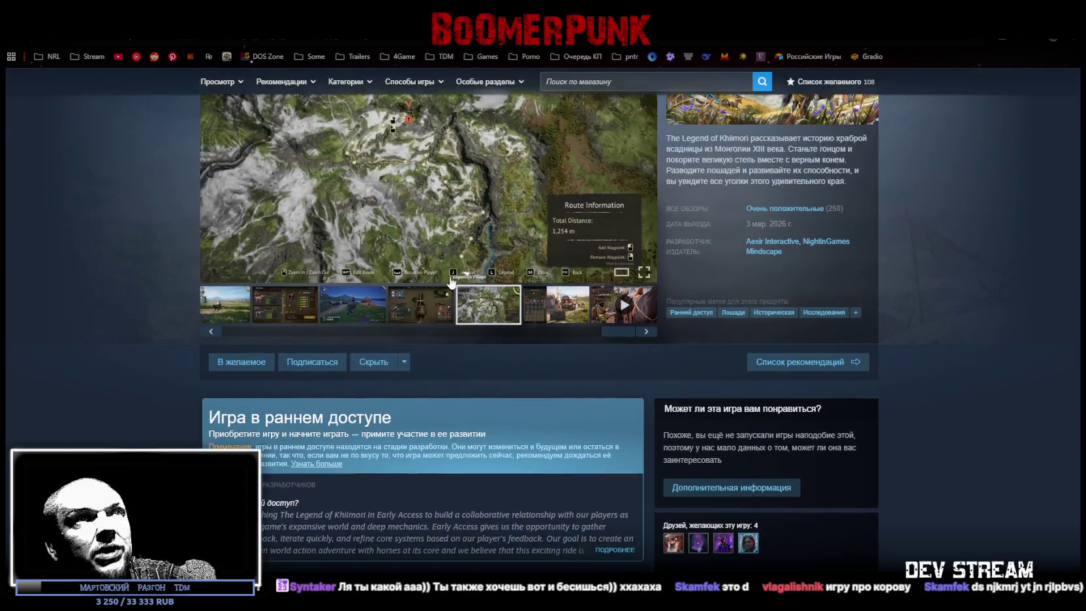
scroll(603, 201, up, 3)
scroll(647, 278, down, 1)
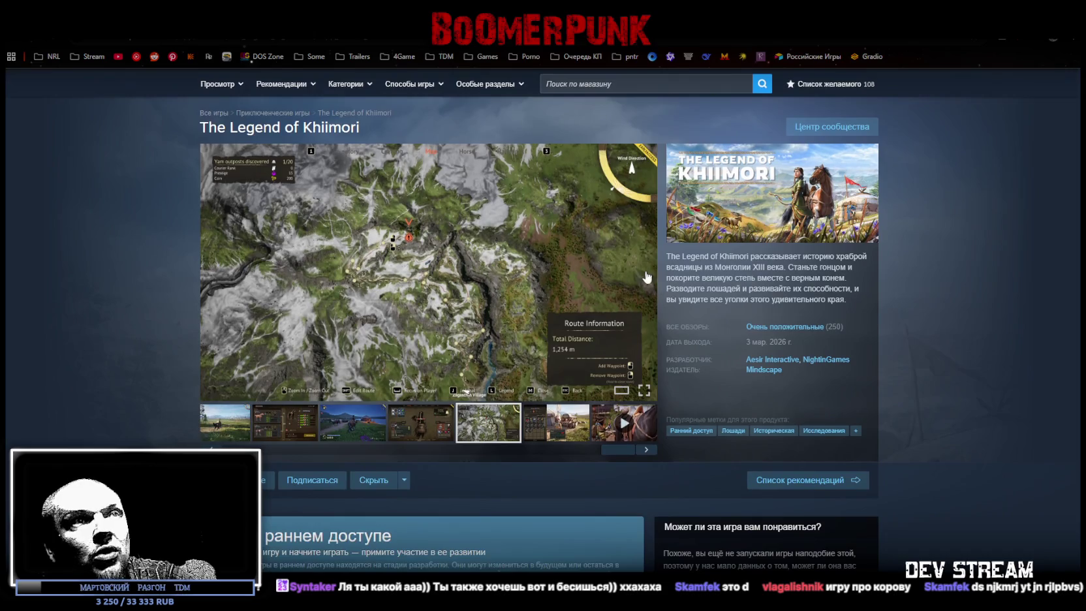
mouse_move(796, 326)
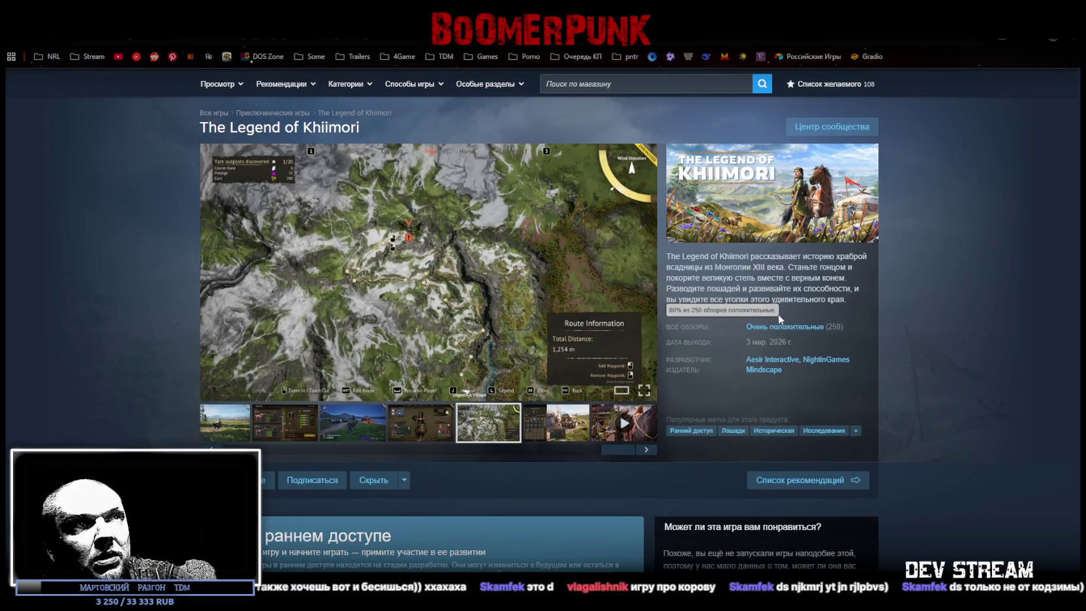
click(783, 326)
scroll(442, 385, down, 5)
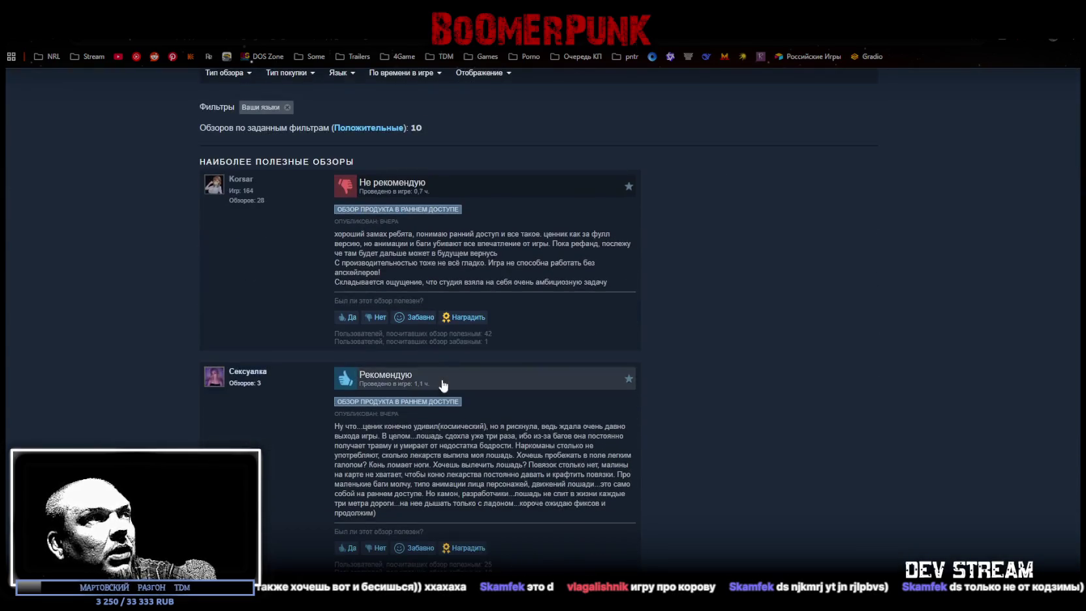
scroll(442, 385, up, 2)
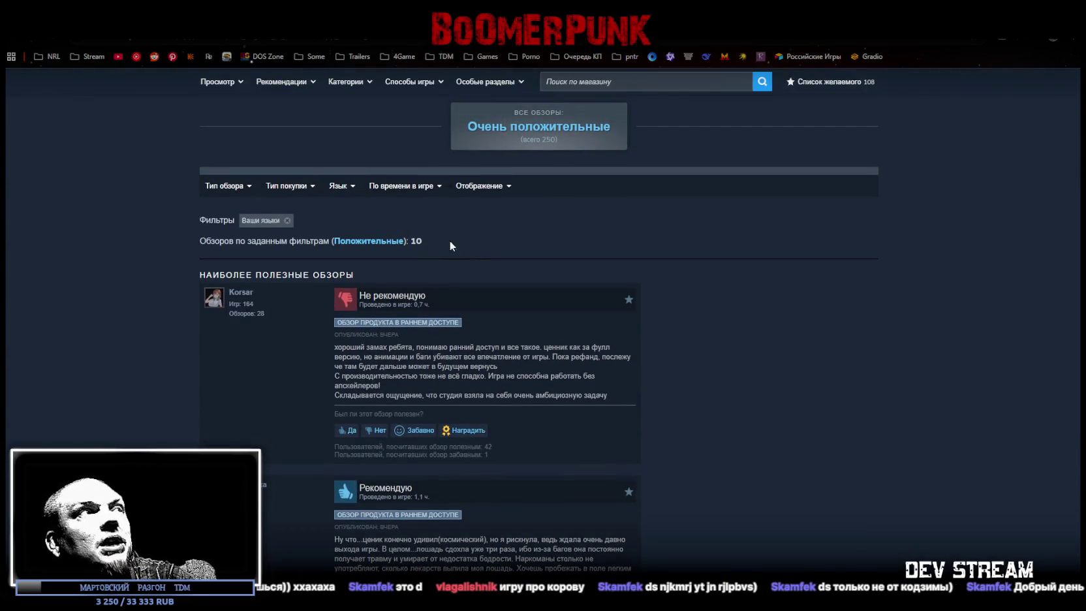
scroll(414, 243, down, 3)
scroll(649, 367, down, 3)
scroll(520, 271, down, 2)
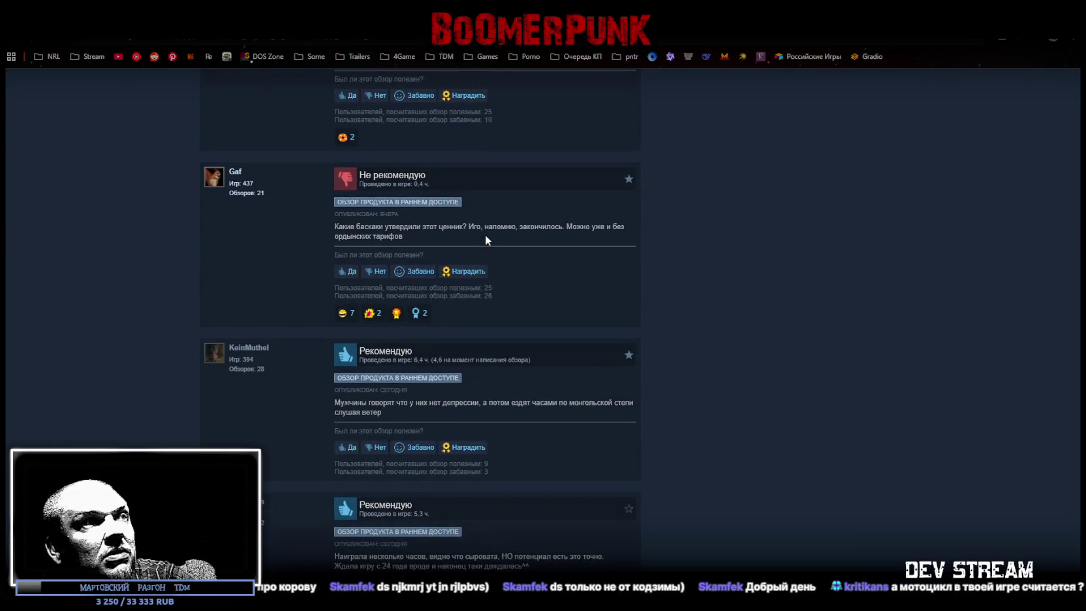
scroll(487, 235, down, 2)
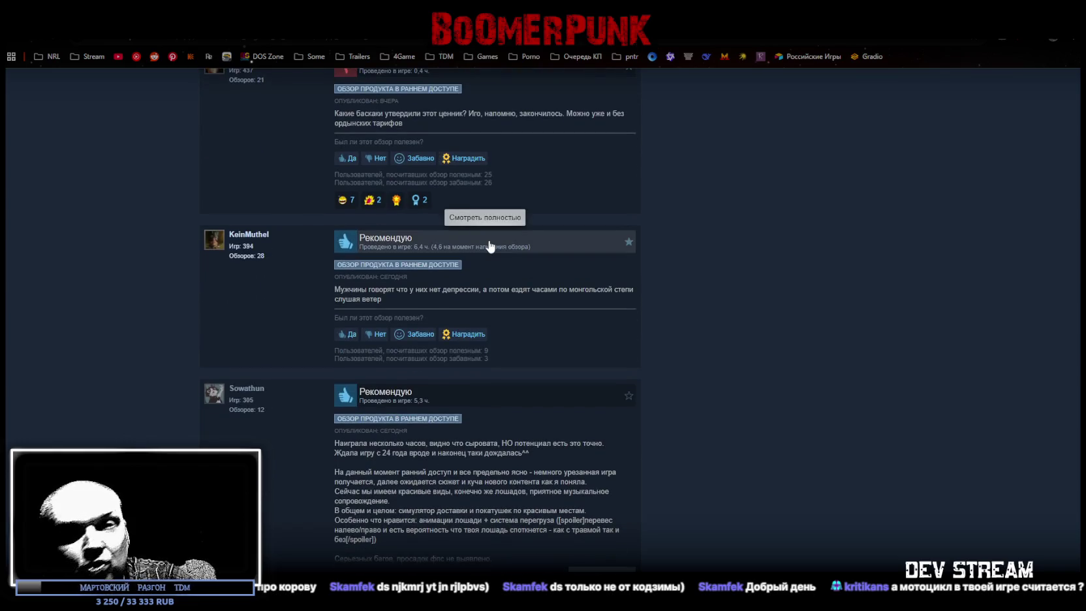
scroll(575, 319, up, 3)
scroll(577, 342, up, 10)
scroll(581, 342, up, 5)
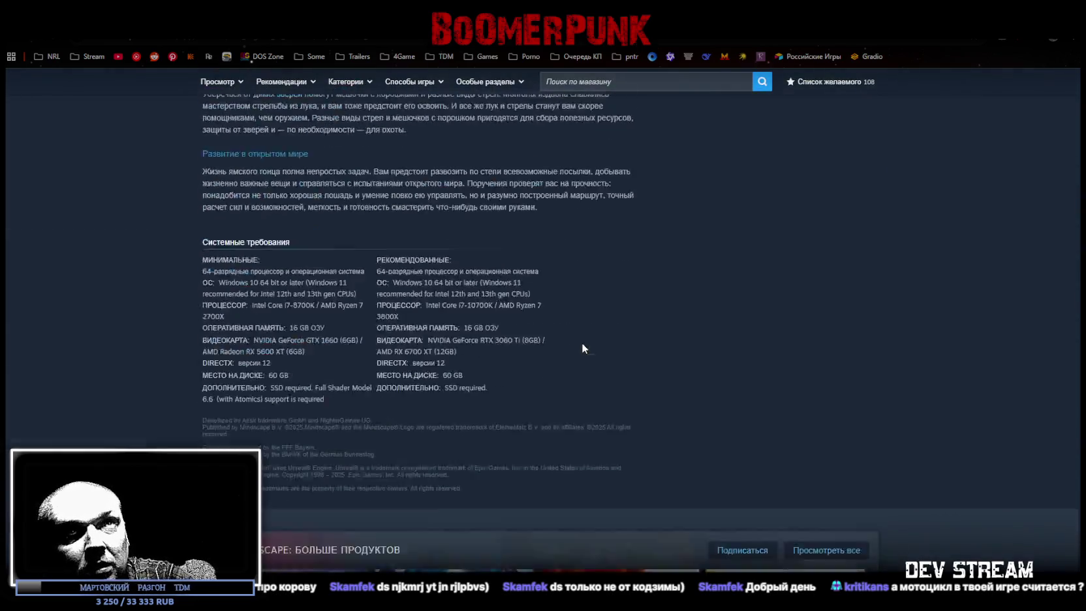
scroll(584, 348, up, 10)
scroll(583, 348, up, 5)
scroll(760, 214, up, 2)
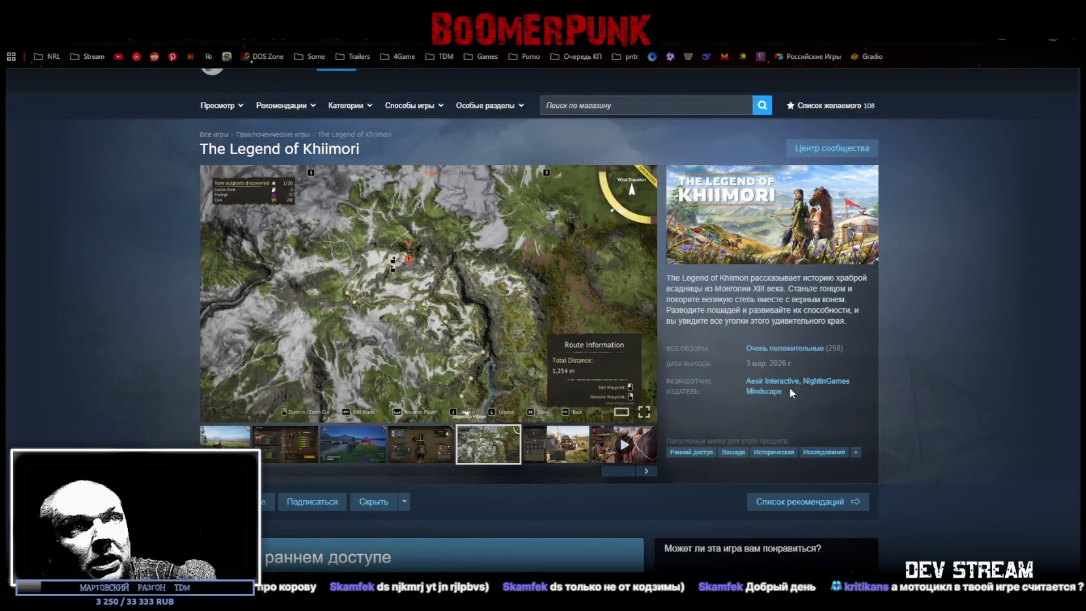
Go back to the Mindscape publisher page and scroll through its Новинки list.
key(alt+Left)
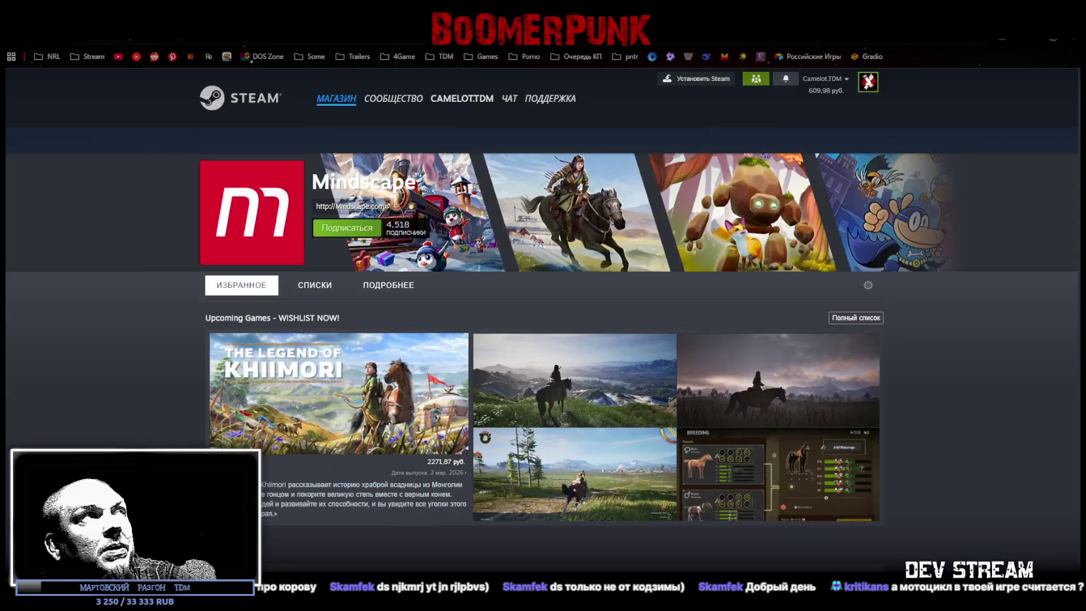
scroll(457, 326, down, 4)
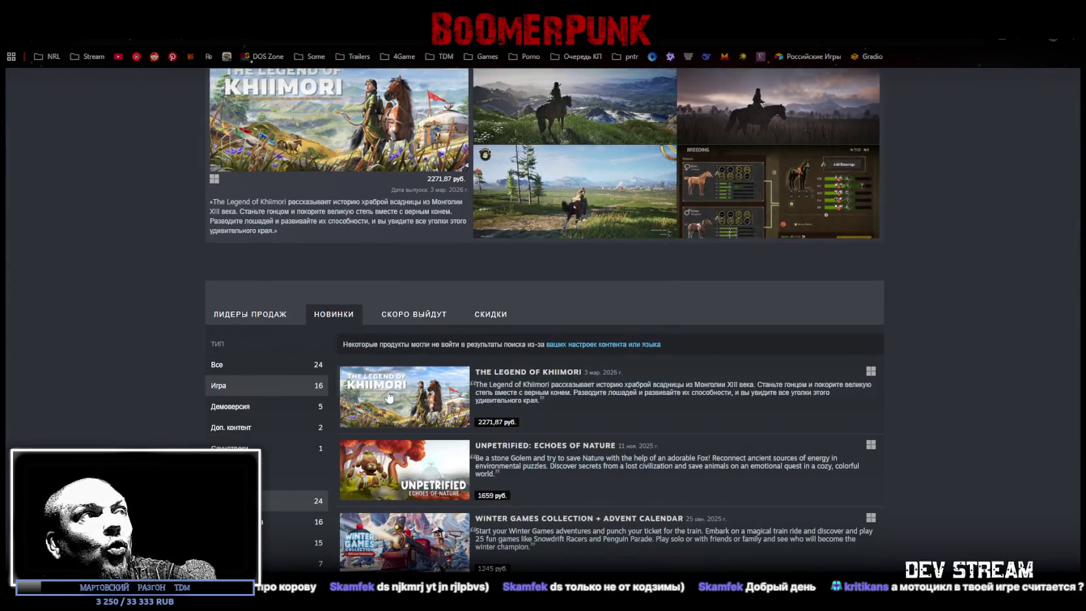
scroll(365, 384, down, 3)
scroll(417, 365, down, 3)
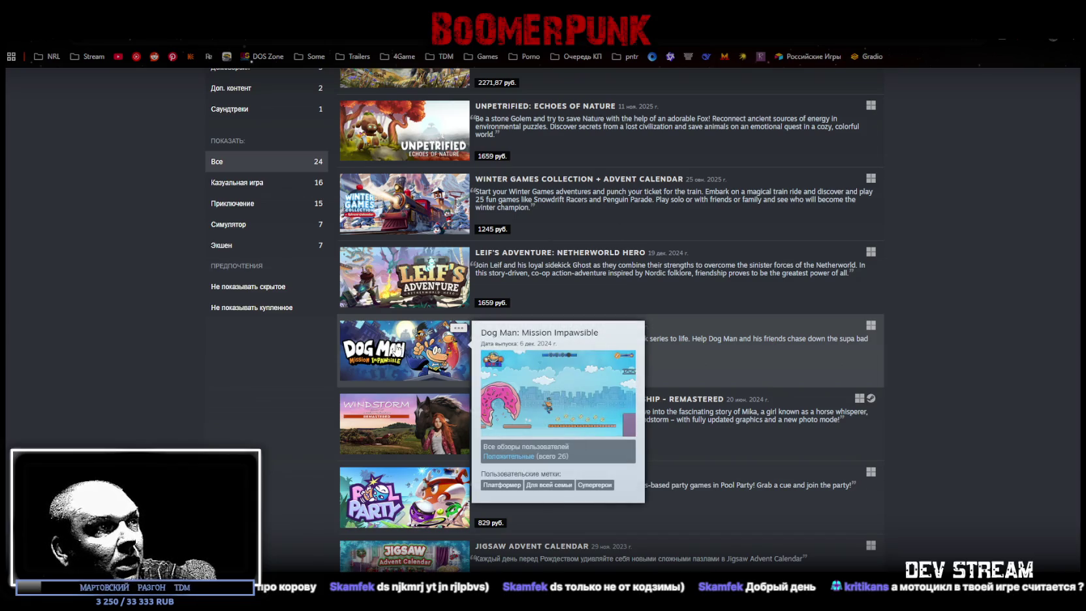
mouse_move(402, 499)
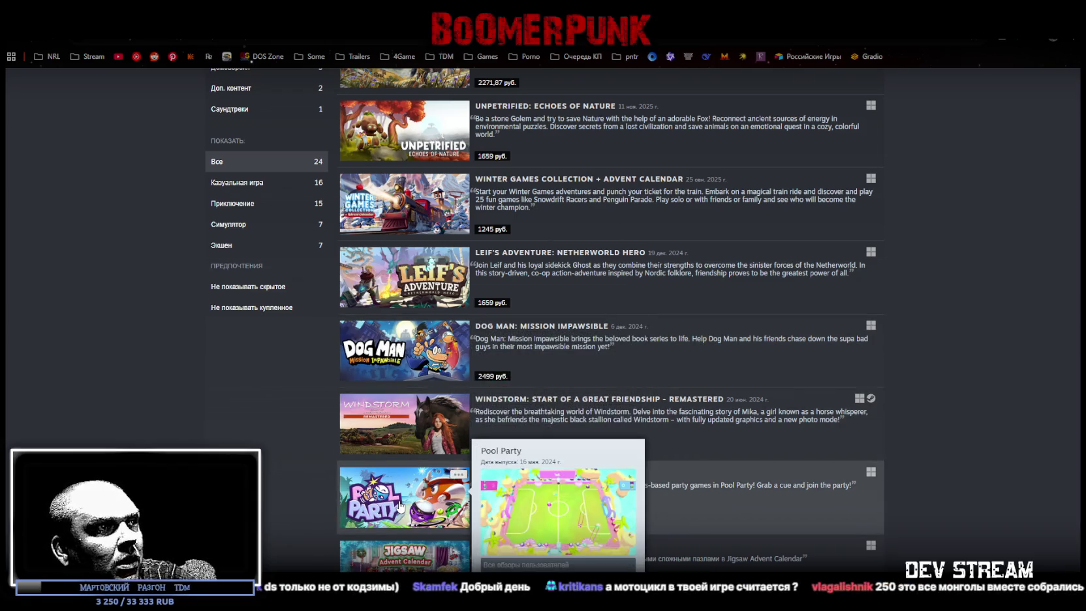
scroll(261, 405, down, 3)
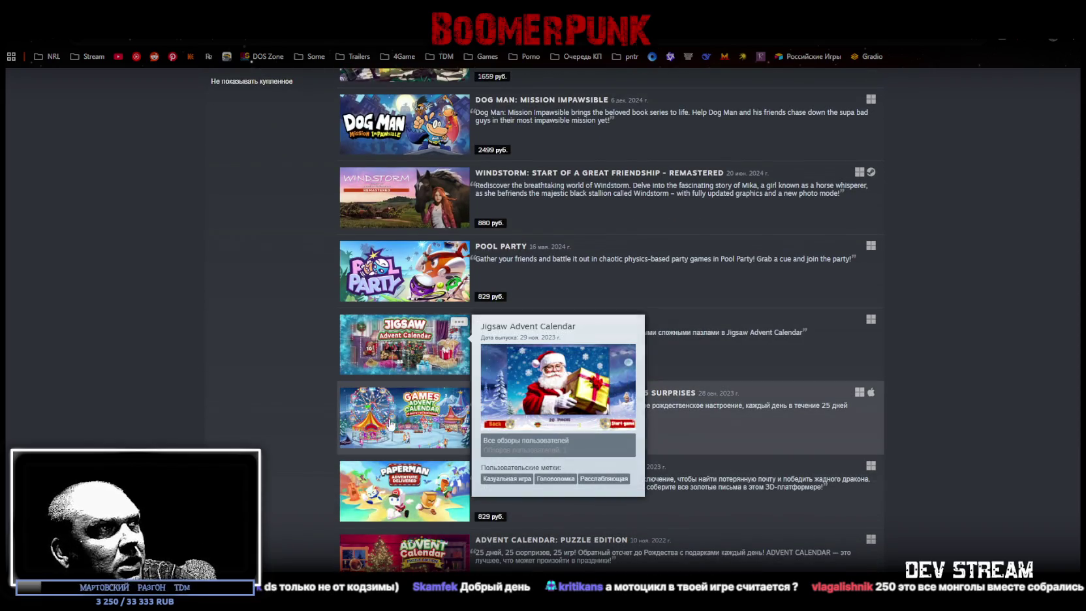
mouse_move(404, 418)
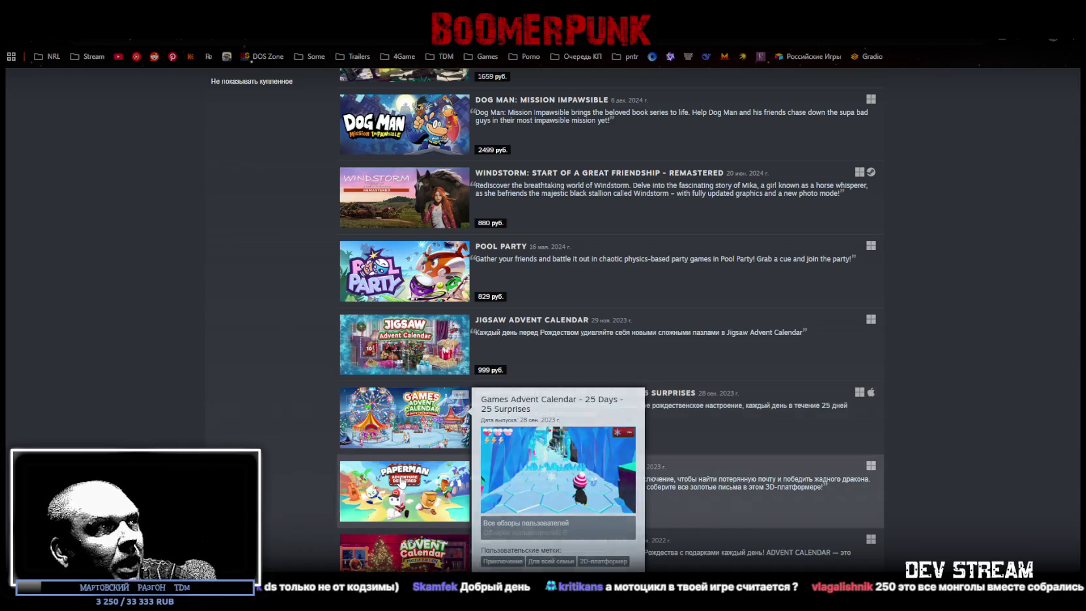
scroll(418, 482, down, 3)
scroll(426, 506, up, 10)
scroll(439, 385, up, 3)
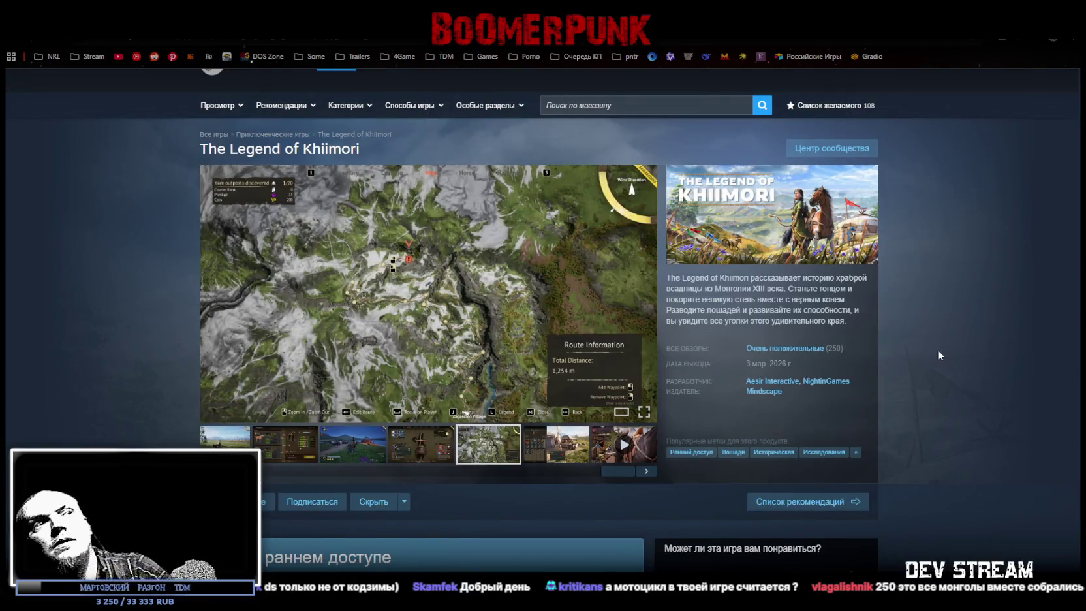
Scroll up and down through The Legend of Khiimori's store page to review its details.
scroll(937, 349, down, 4)
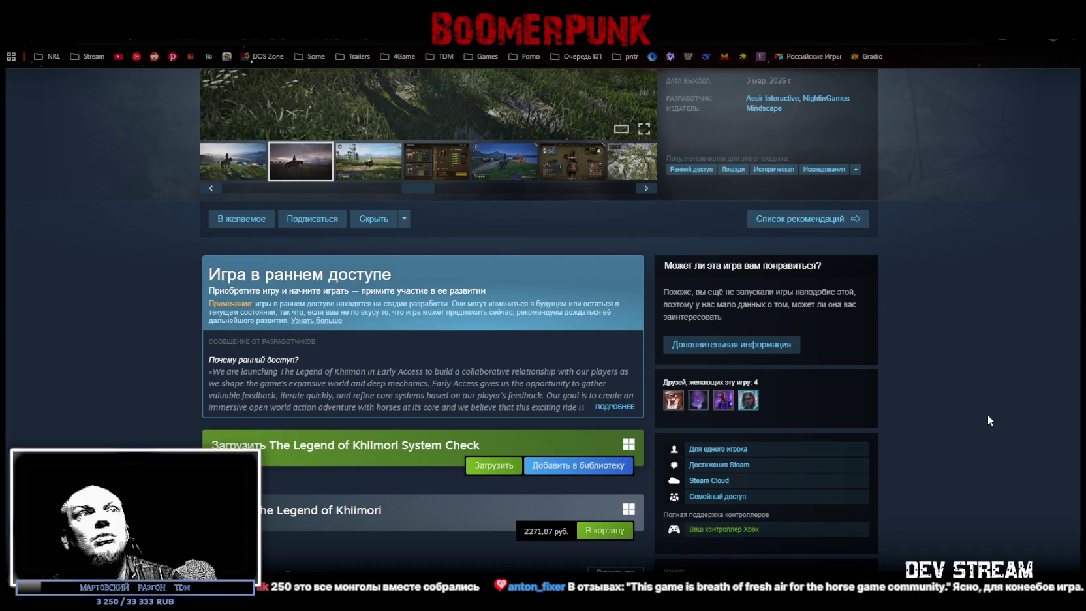
scroll(975, 431, up, 5)
scroll(730, 359, down, 2)
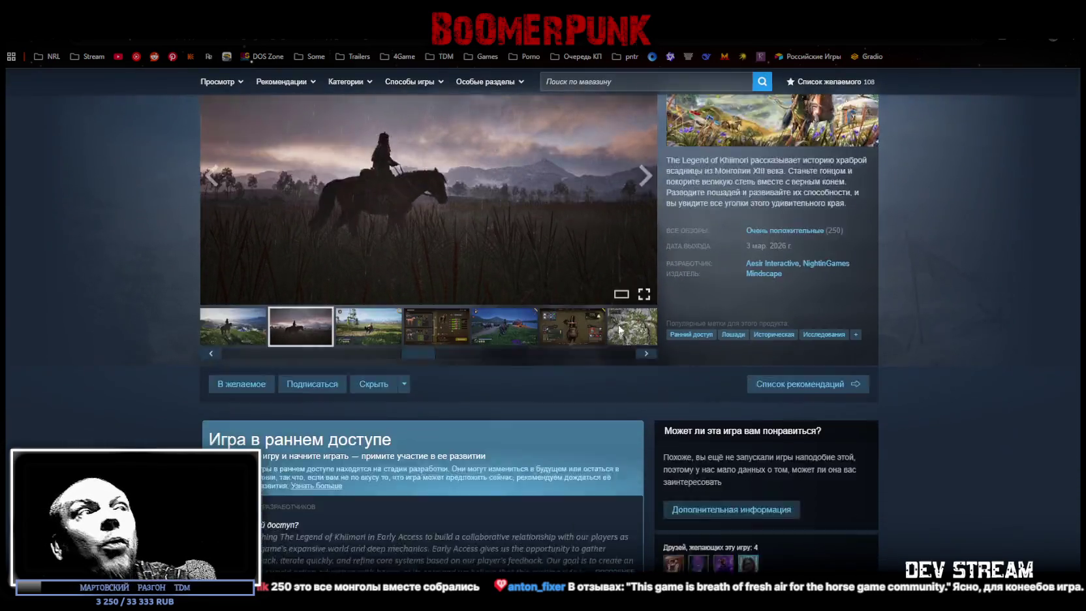
scroll(620, 349, down, 6)
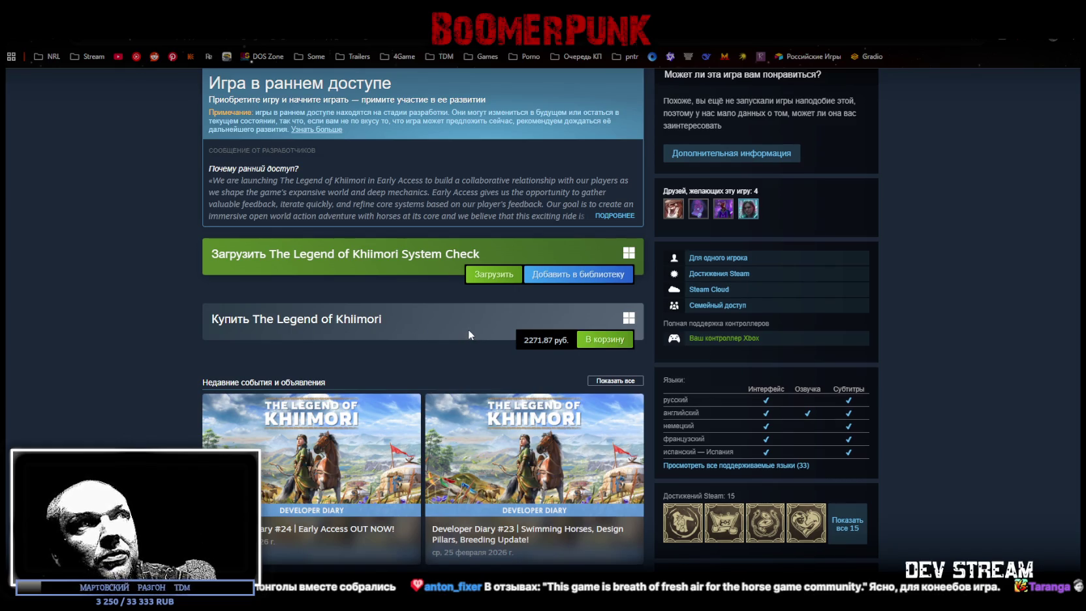
scroll(468, 329, up, 3)
scroll(551, 297, up, 3)
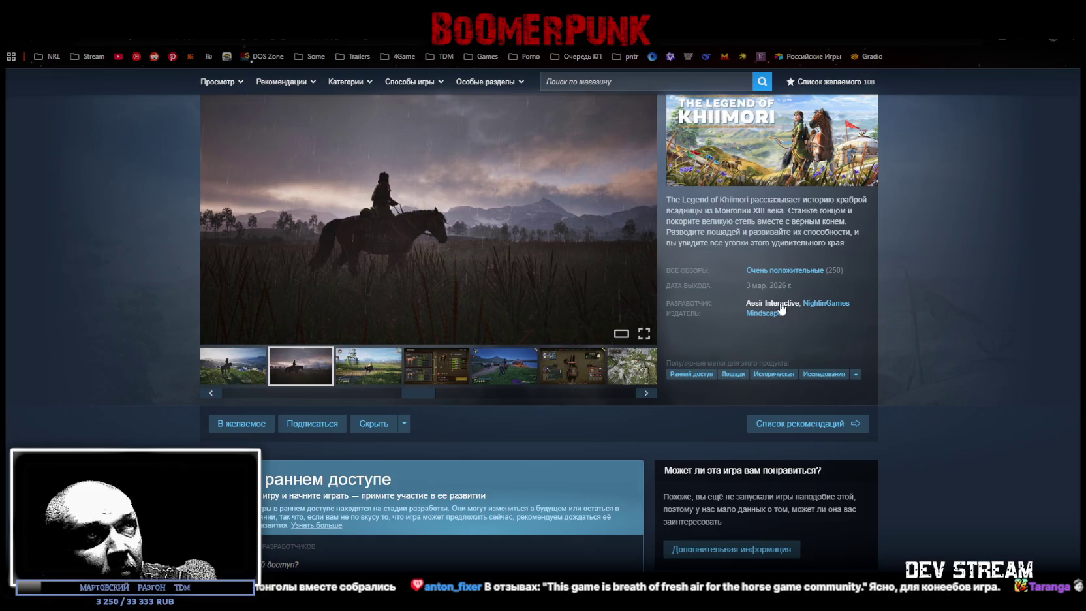
mouse_move(784, 269)
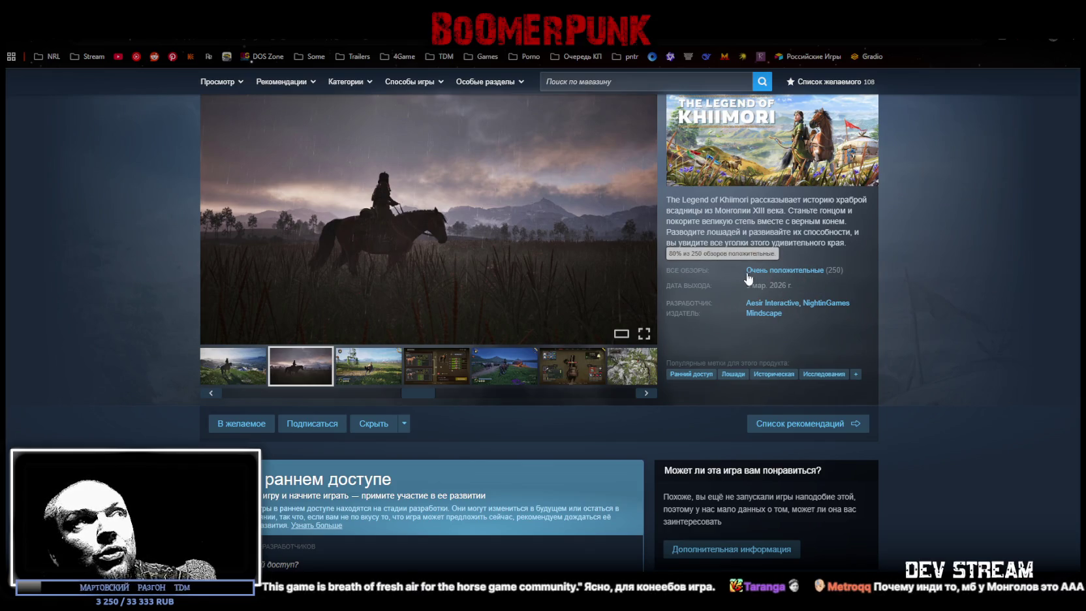
scroll(648, 391, down, 3)
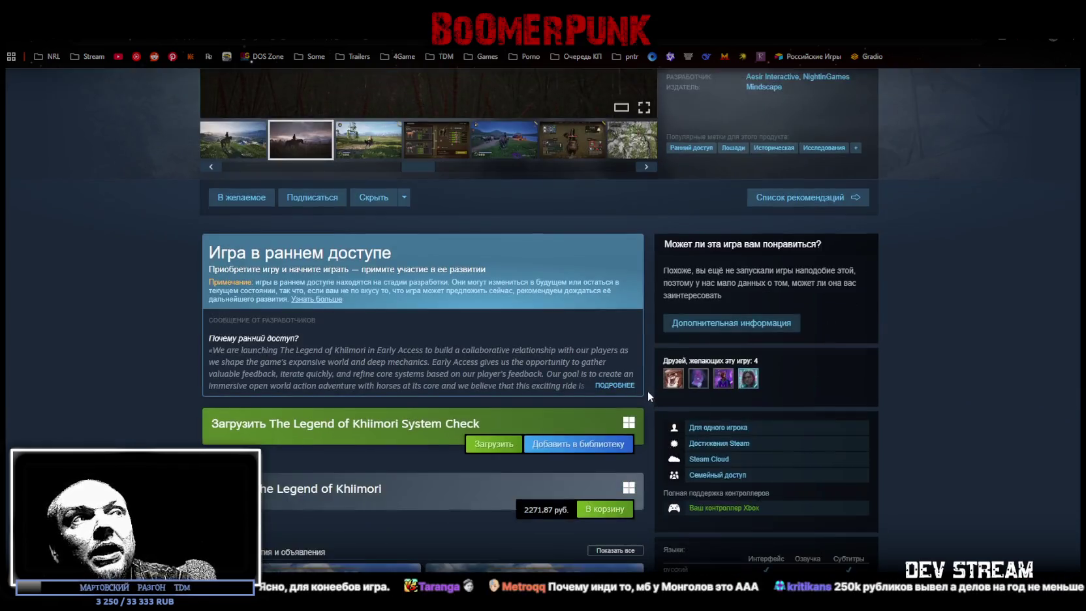
scroll(544, 350, down, 2)
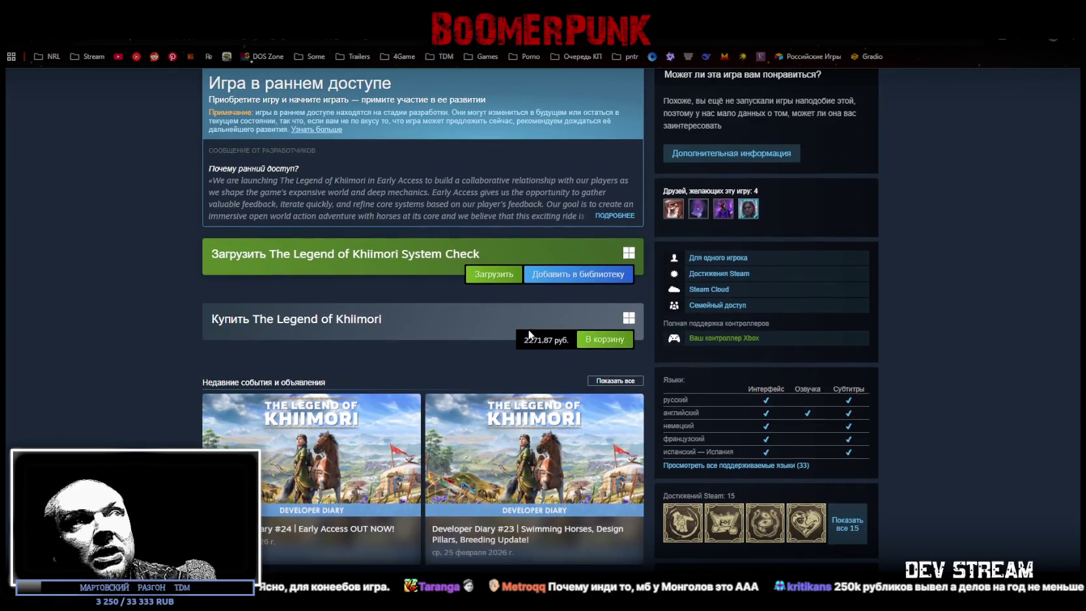
scroll(527, 335, up, 3)
scroll(687, 168, up, 2)
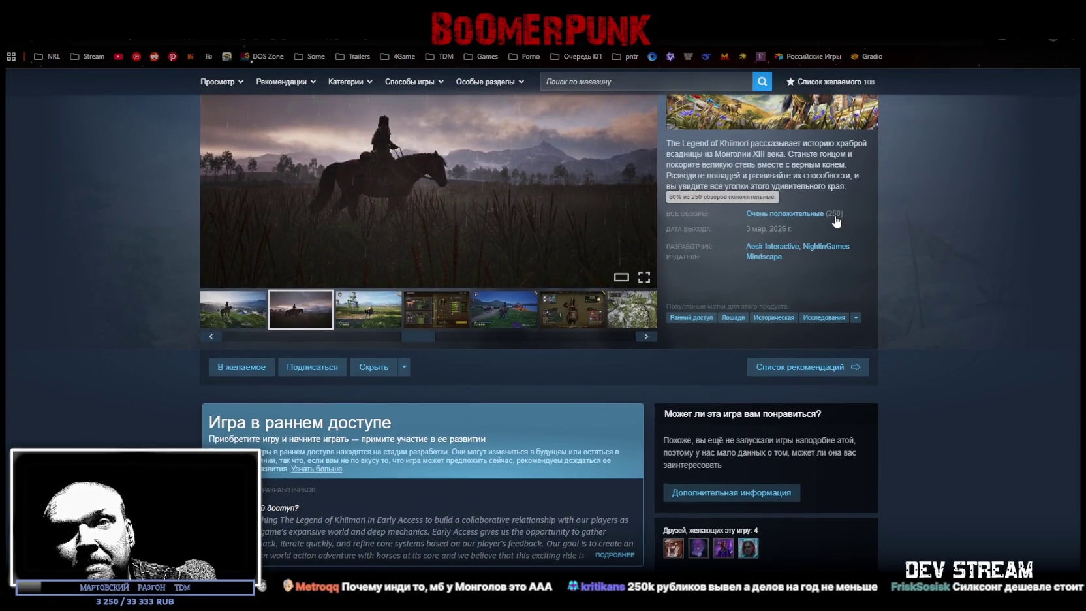
scroll(832, 220, down, 4)
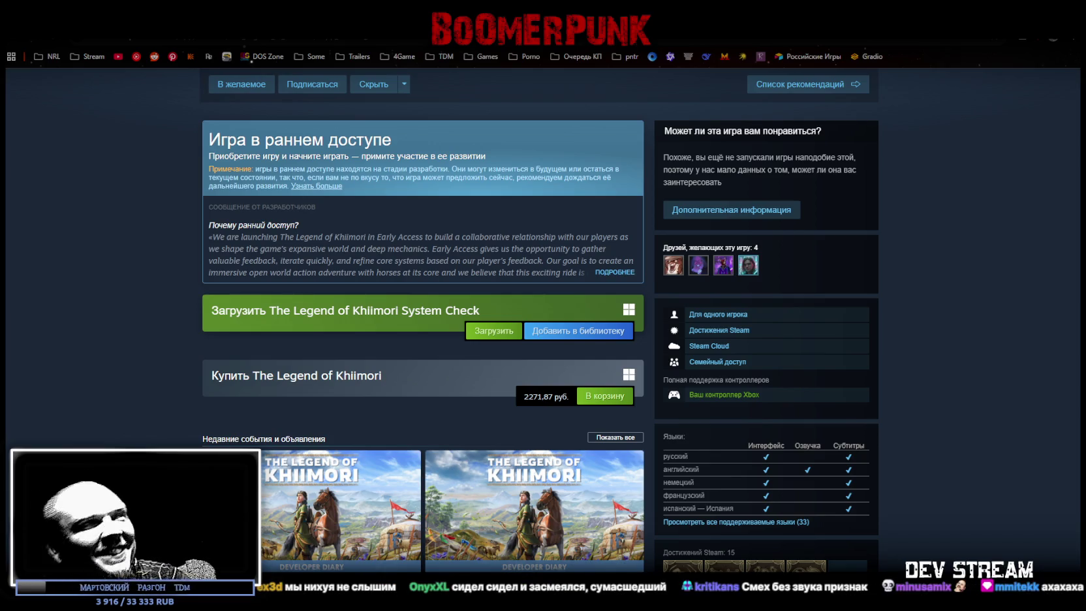
scroll(430, 385, up, 3)
scroll(517, 425, down, 2)
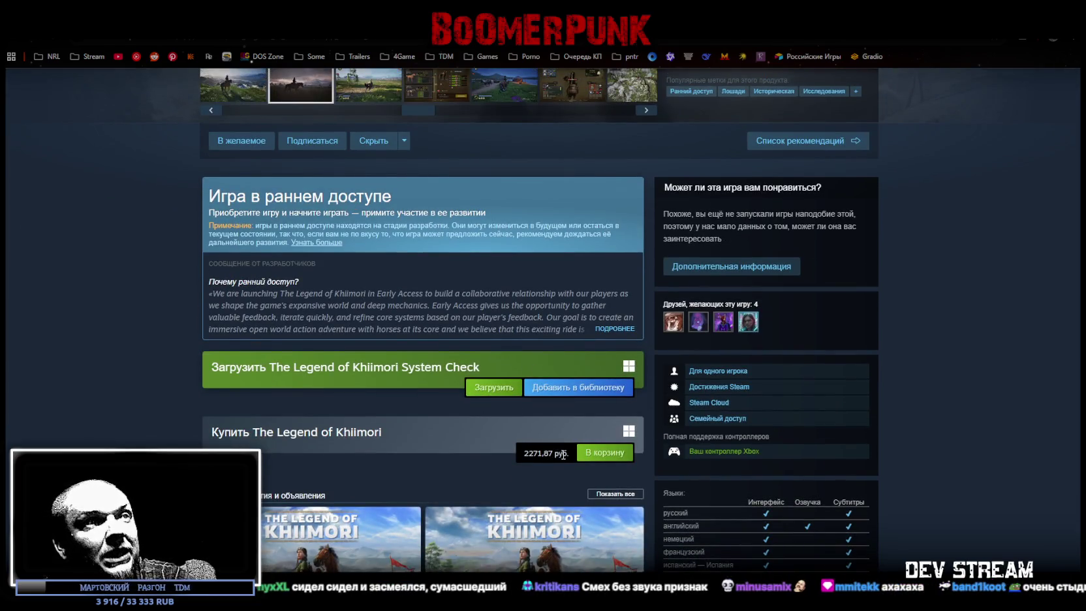
scroll(774, 297, up, 5)
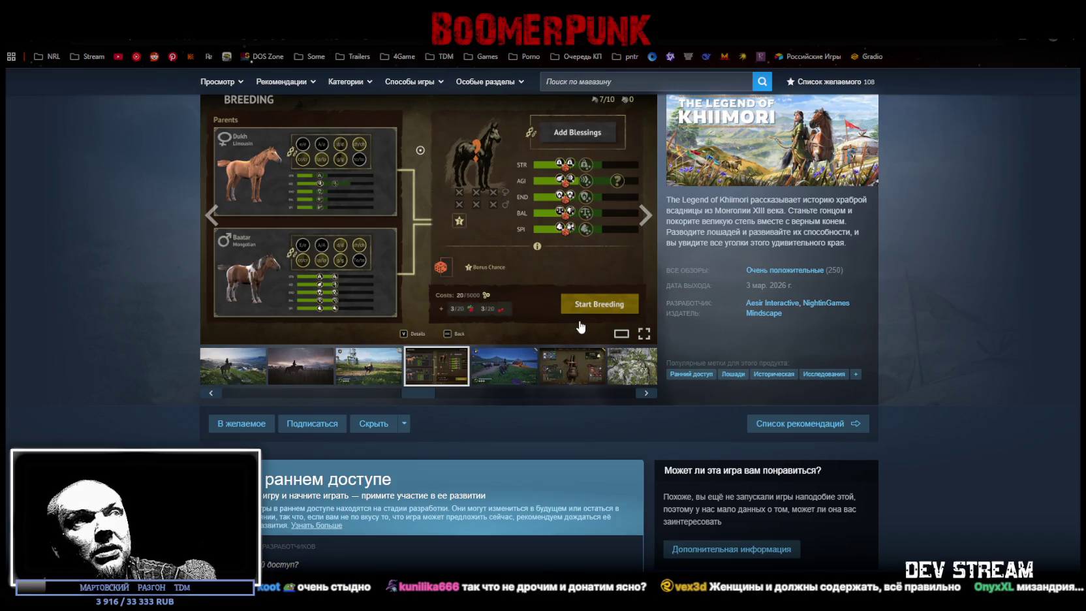
mouse_move(428, 216)
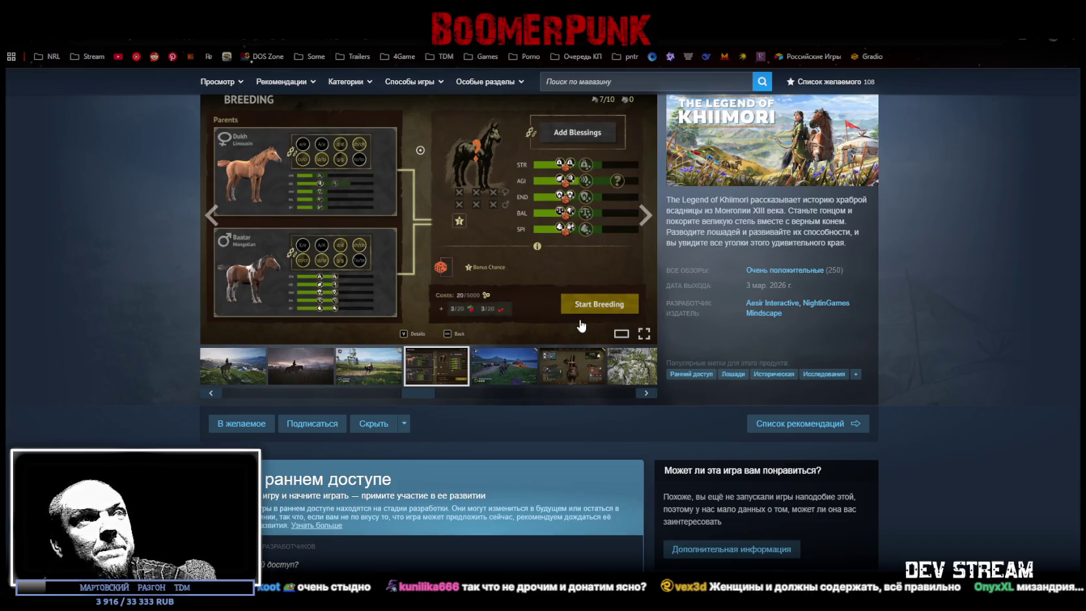
scroll(733, 351, down, 4)
scroll(734, 351, up, 4)
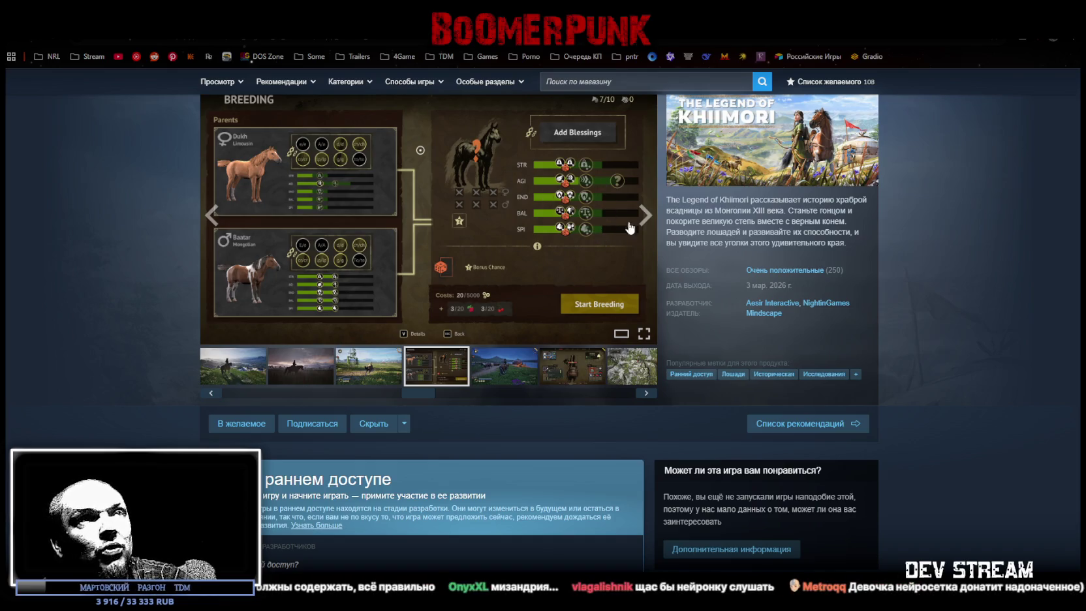
scroll(824, 378, down, 4)
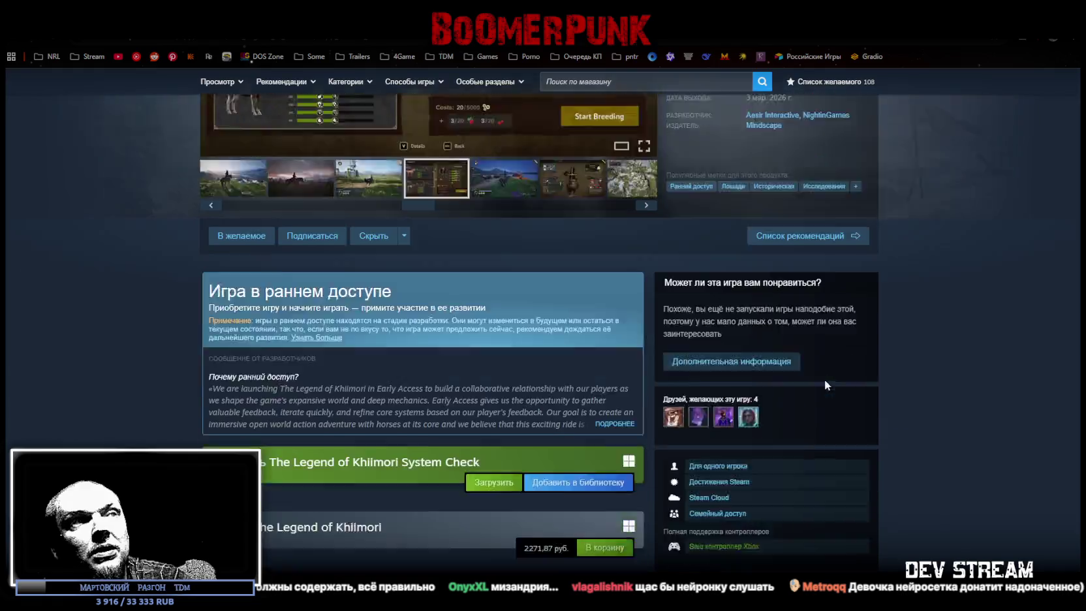
Highlight the 2271.87 руб. price, then switch to the Steam client library.
drag(531, 452, 553, 452)
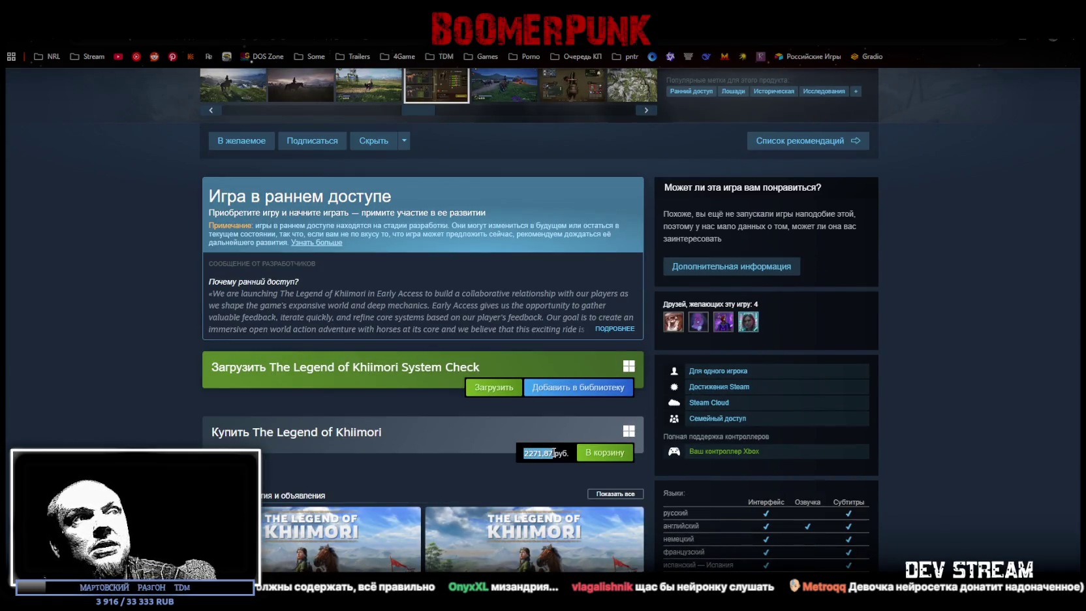
drag(522, 452, 554, 451)
click(563, 457)
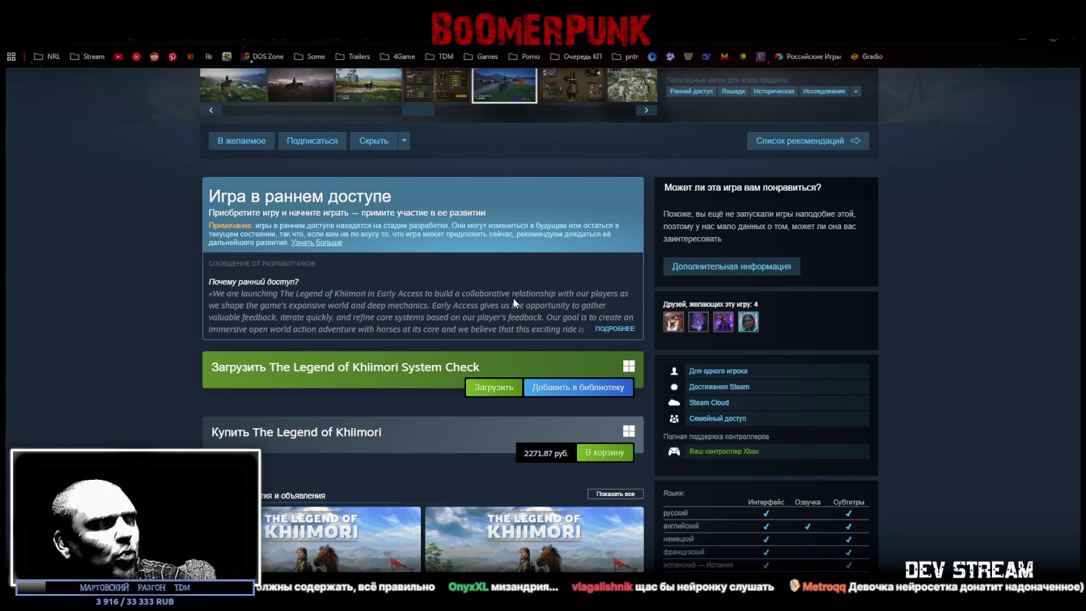
scroll(634, 405, up, 5)
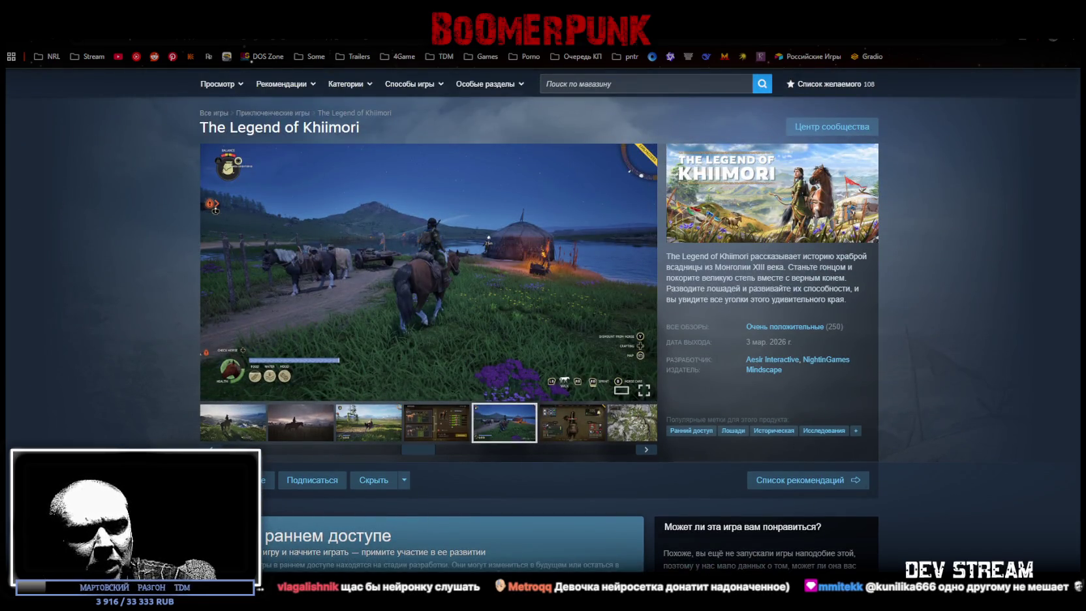
key(alt+Tab)
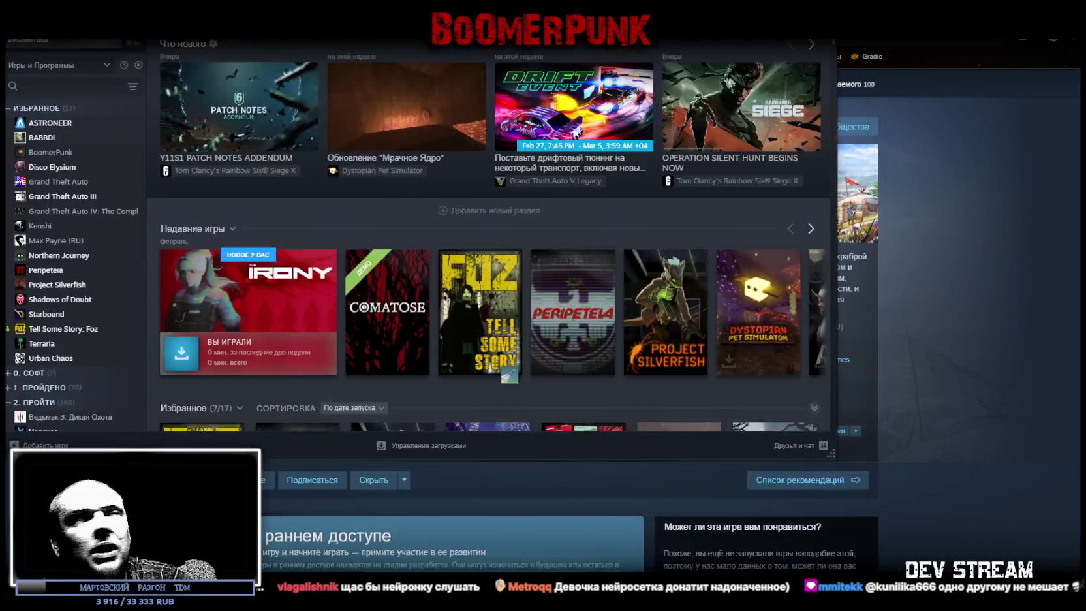
Open the Project Silverfish store page from the library and scroll through it, checking the 1100 руб. price.
click(52, 301)
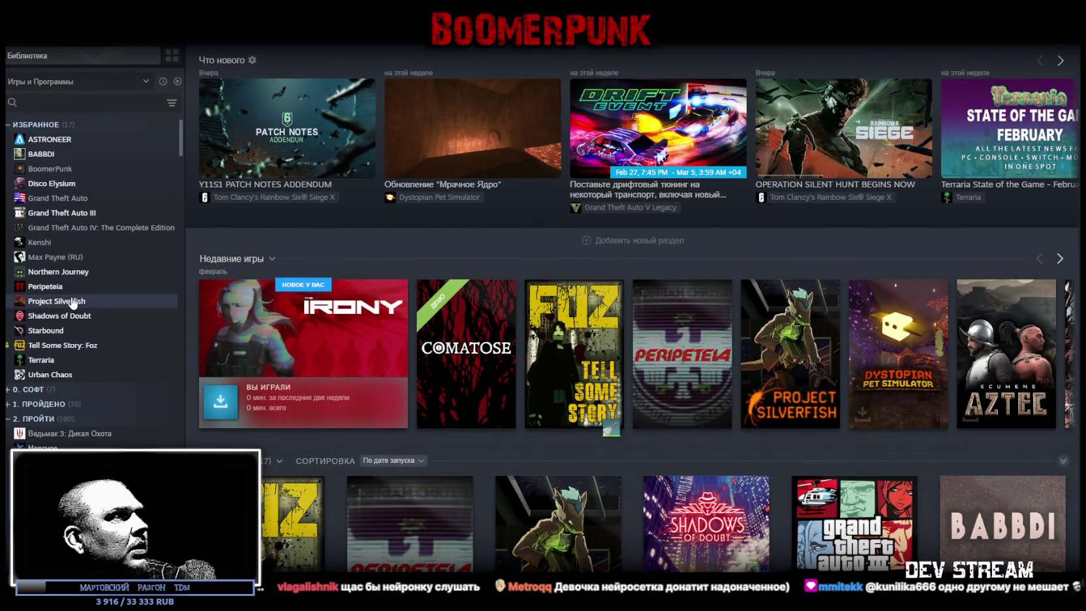
click(274, 279)
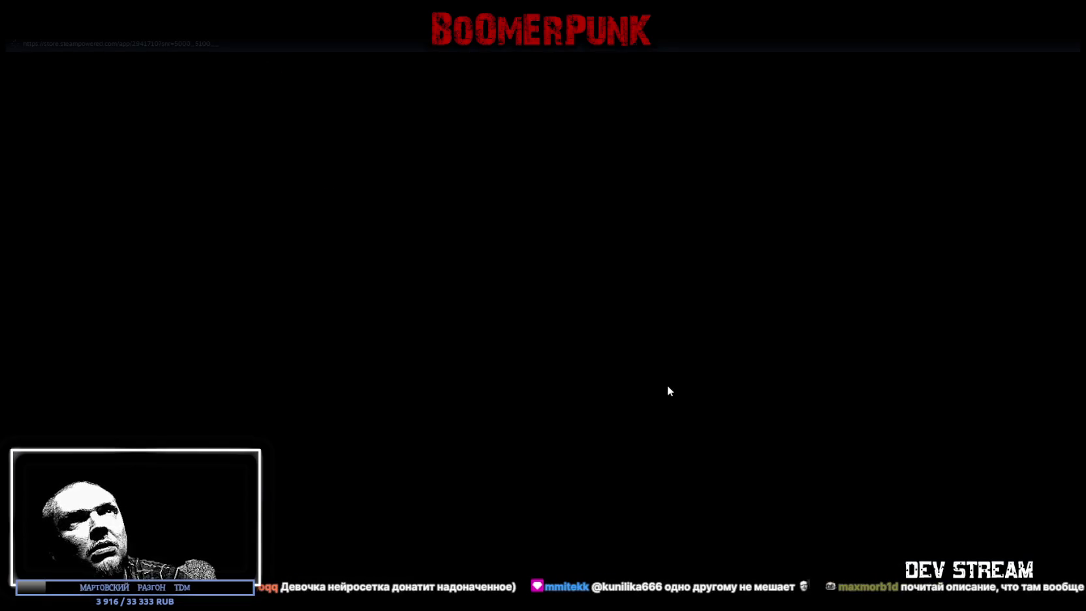
scroll(445, 285, down, 3)
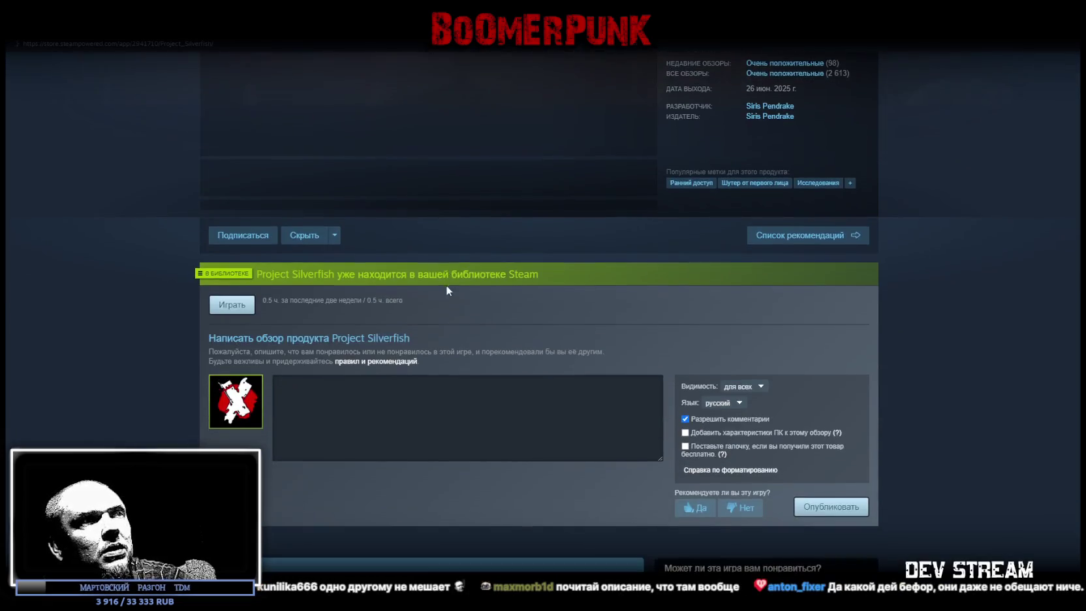
scroll(408, 235, down, 3)
scroll(404, 262, down, 3)
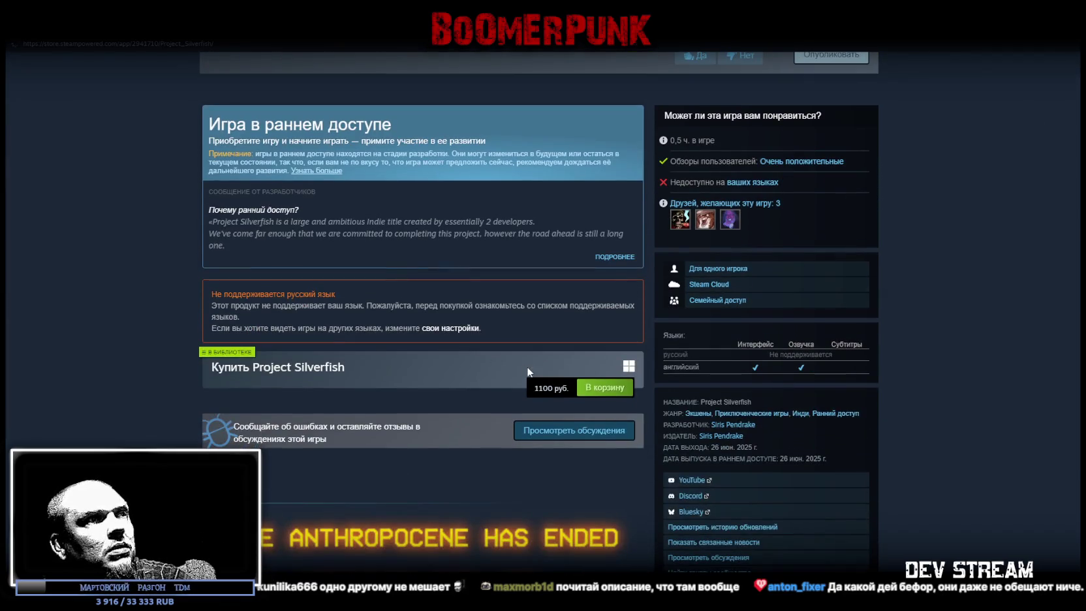
drag(531, 387, 565, 388)
click(554, 388)
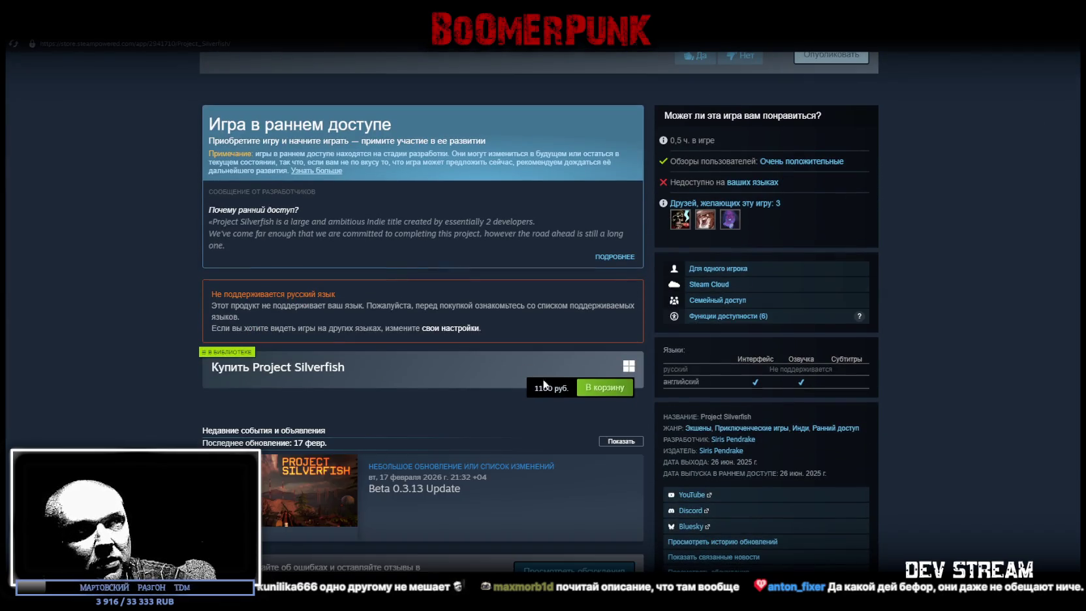
scroll(457, 293, up, 5)
scroll(346, 182, up, 5)
scroll(348, 248, up, 5)
scroll(843, 261, down, 7)
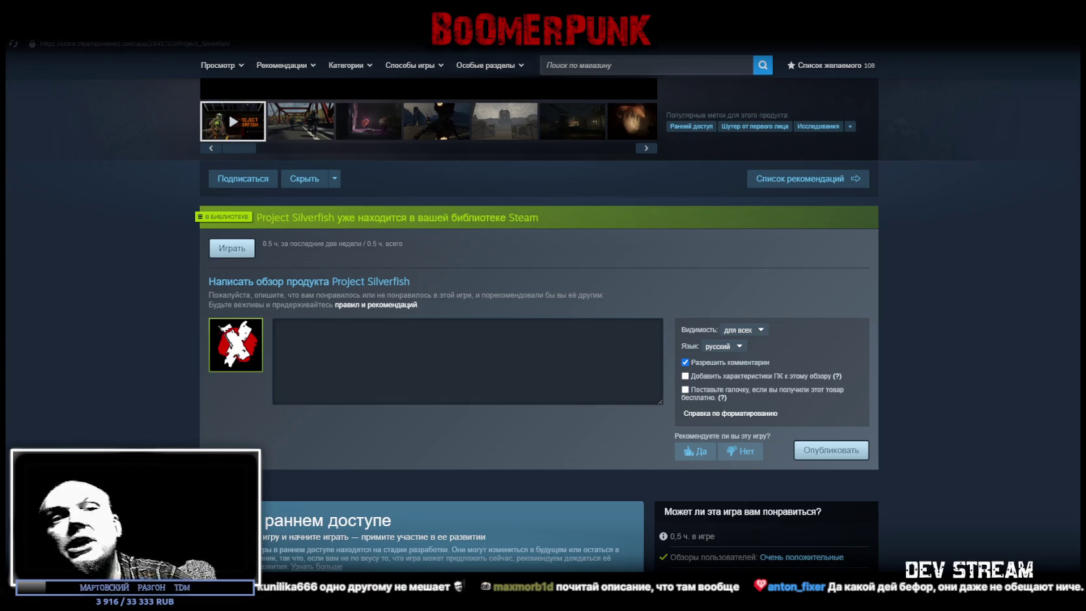
scroll(308, 412, up, 5)
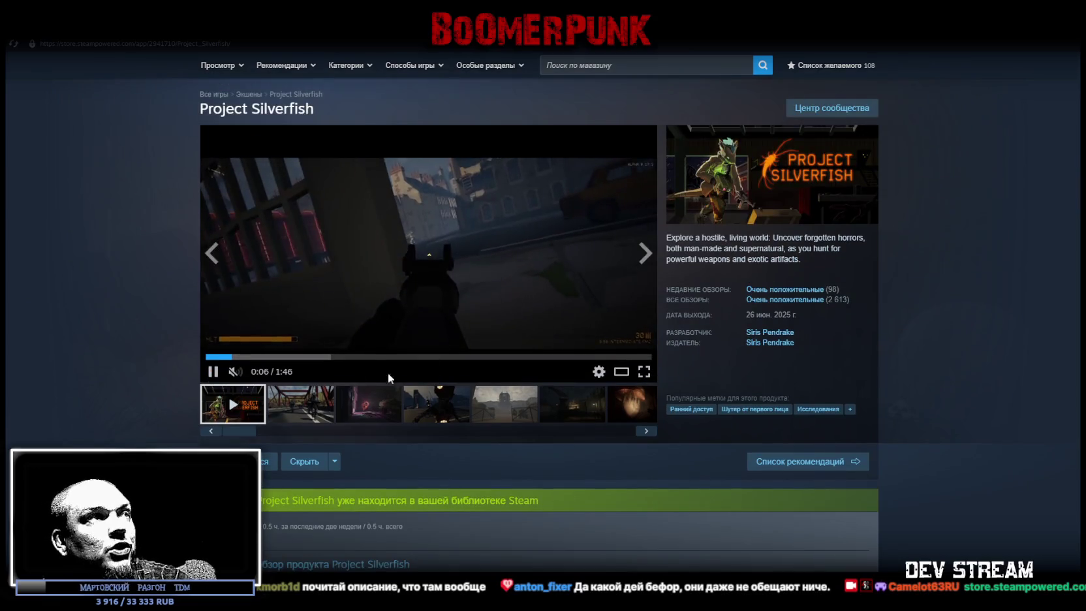
Show the second and dark robot screenshots, then move the thumbnail strip to later ones.
click(309, 412)
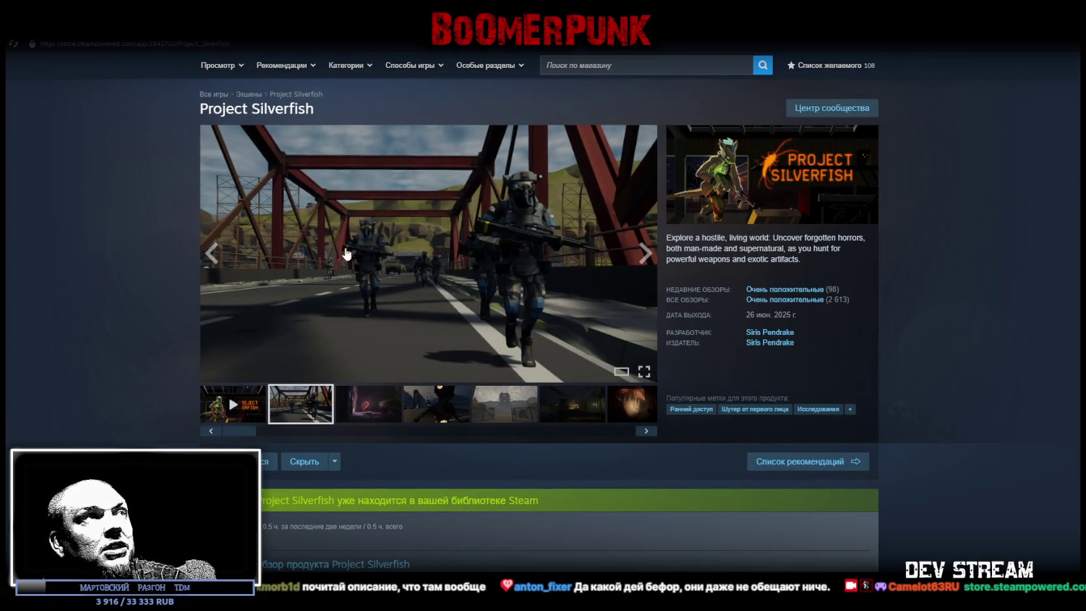
click(436, 414)
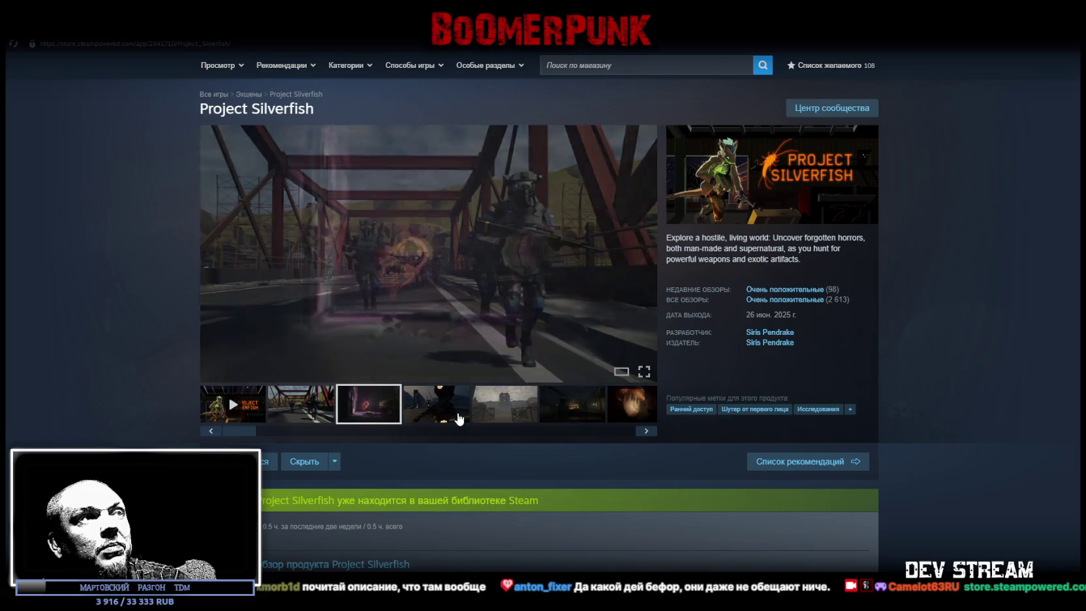
click(513, 405)
click(573, 405)
click(629, 405)
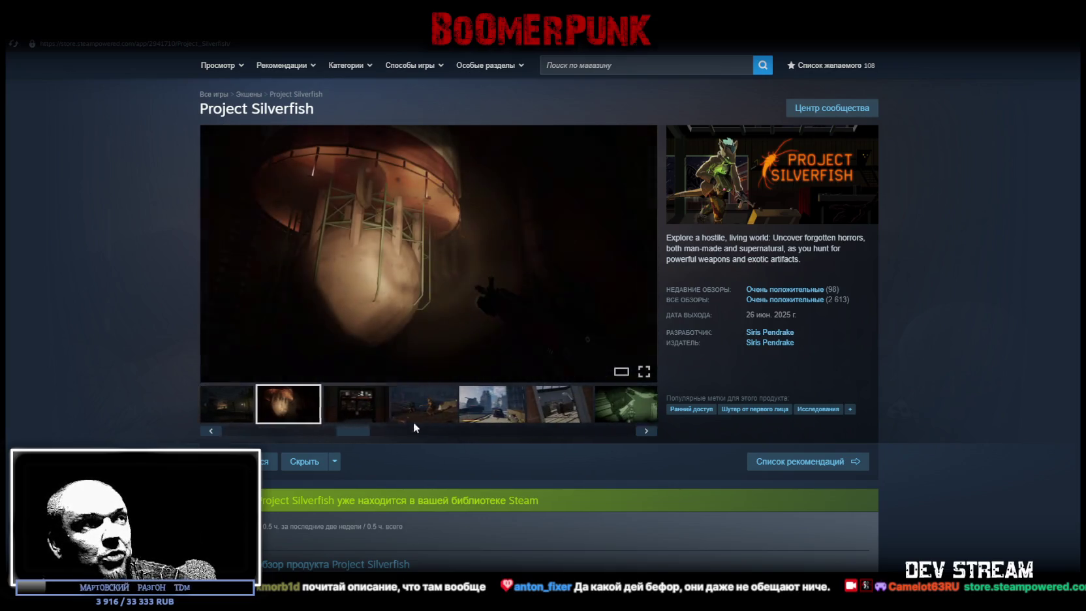
drag(376, 436, 633, 427)
View the fifth, water-tower and street screenshots, then return to The Legend of Khiimori tab.
click(471, 413)
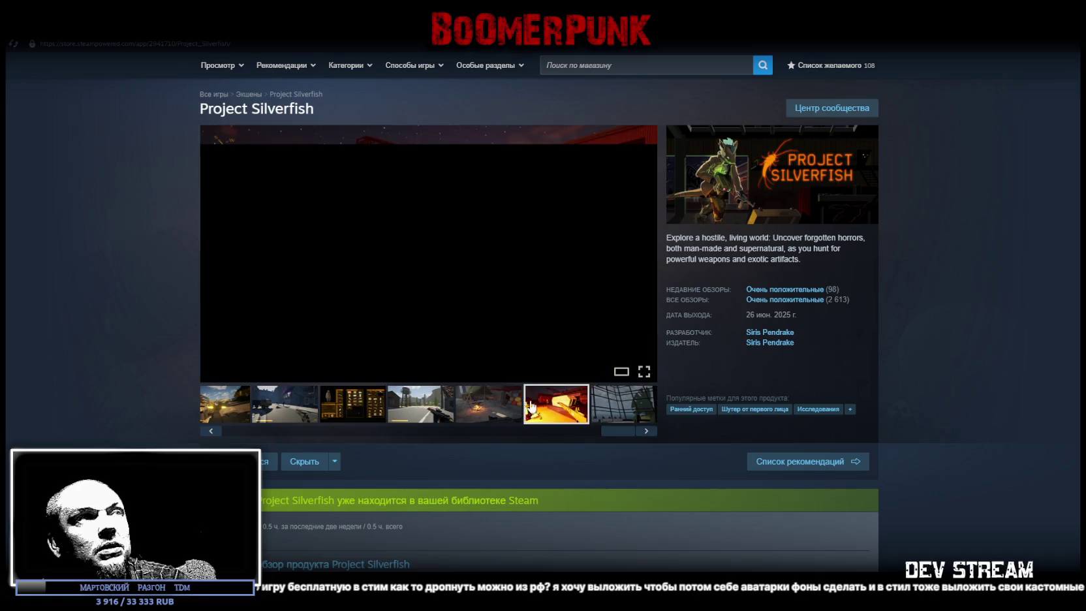
click(405, 415)
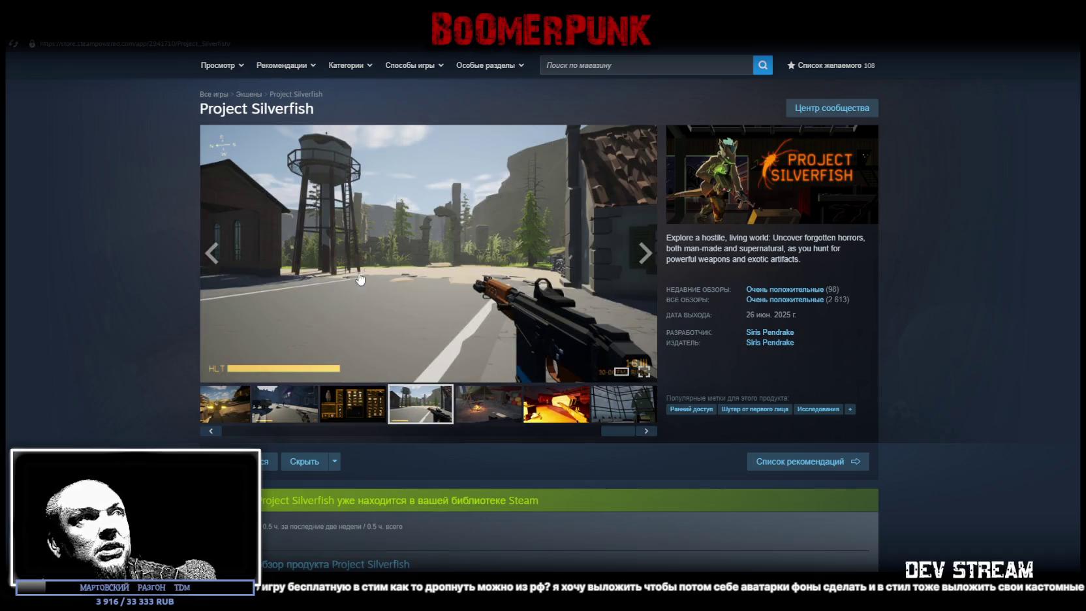
click(364, 407)
click(286, 418)
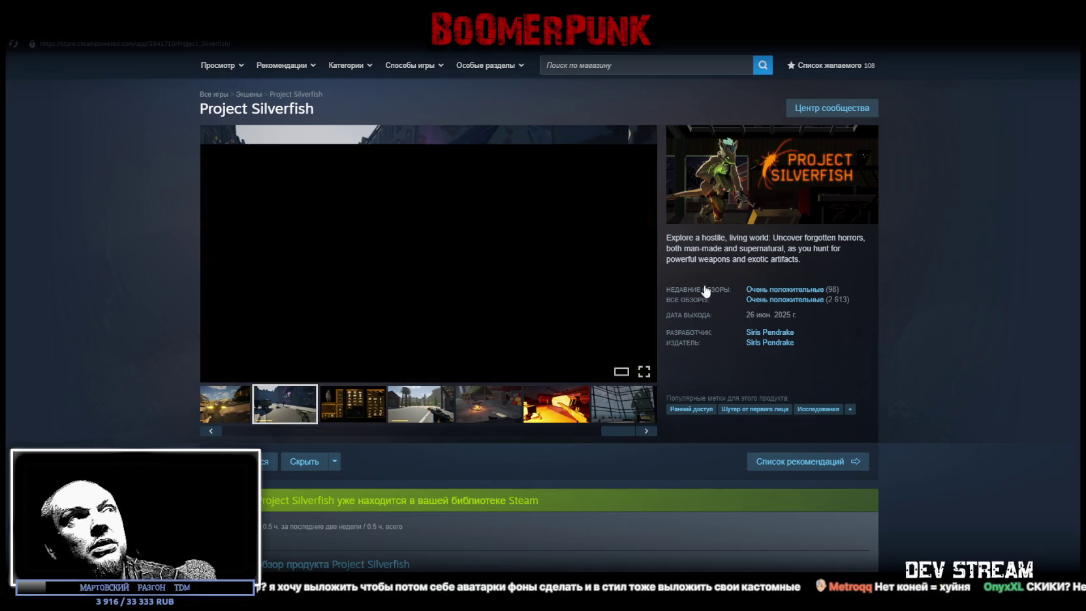
key(ctrl+Tab)
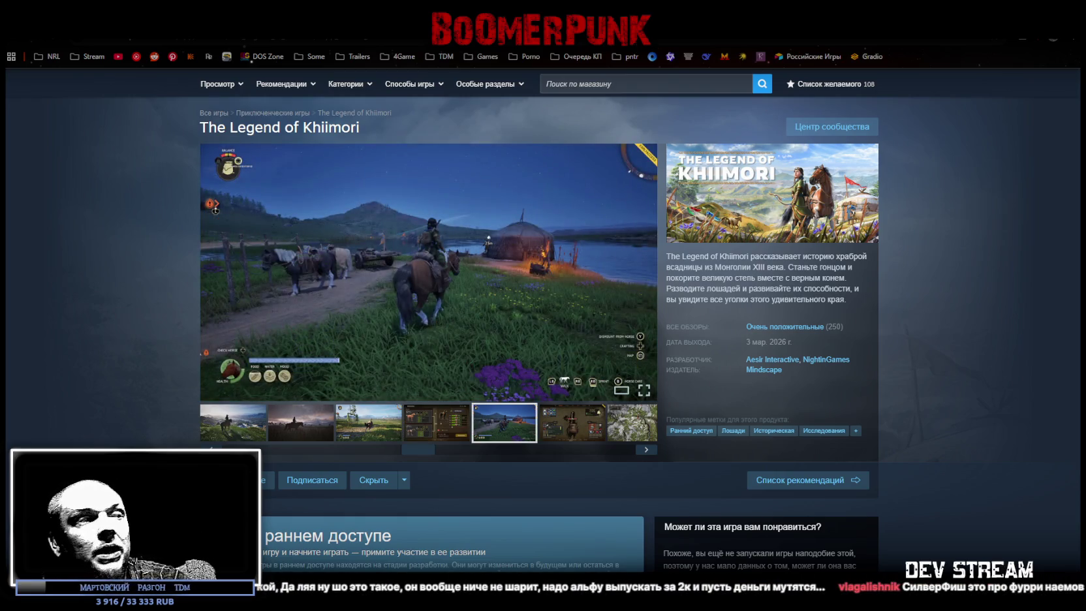
Scroll The Legend of Khiimori page down to its early-access and purchase box, then back up.
scroll(460, 398, down, 5)
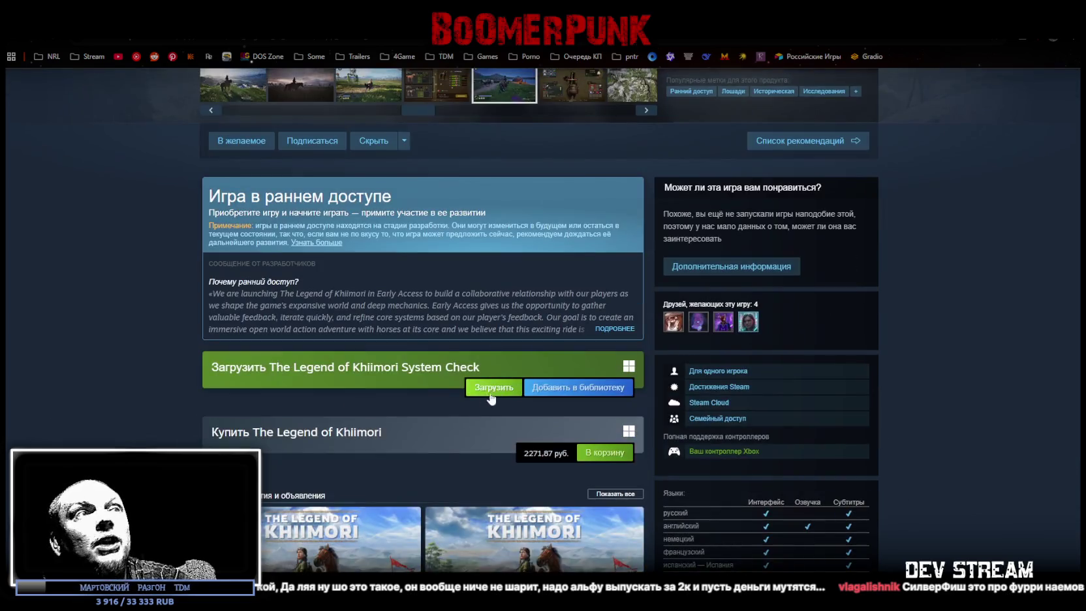
drag(524, 453, 552, 454)
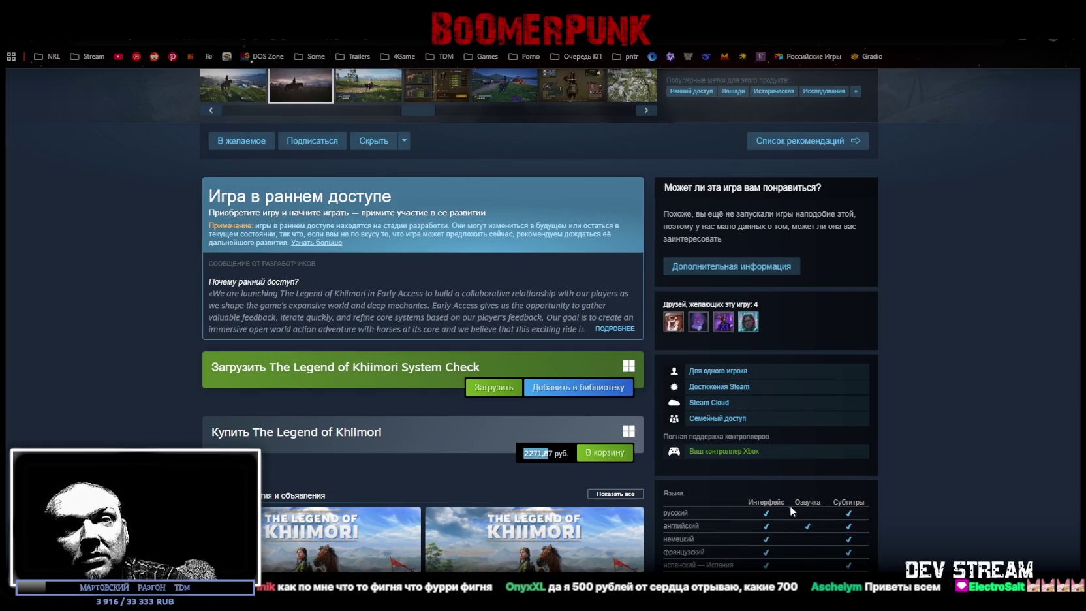
scroll(789, 505, down, 2)
scroll(768, 396, up, 1)
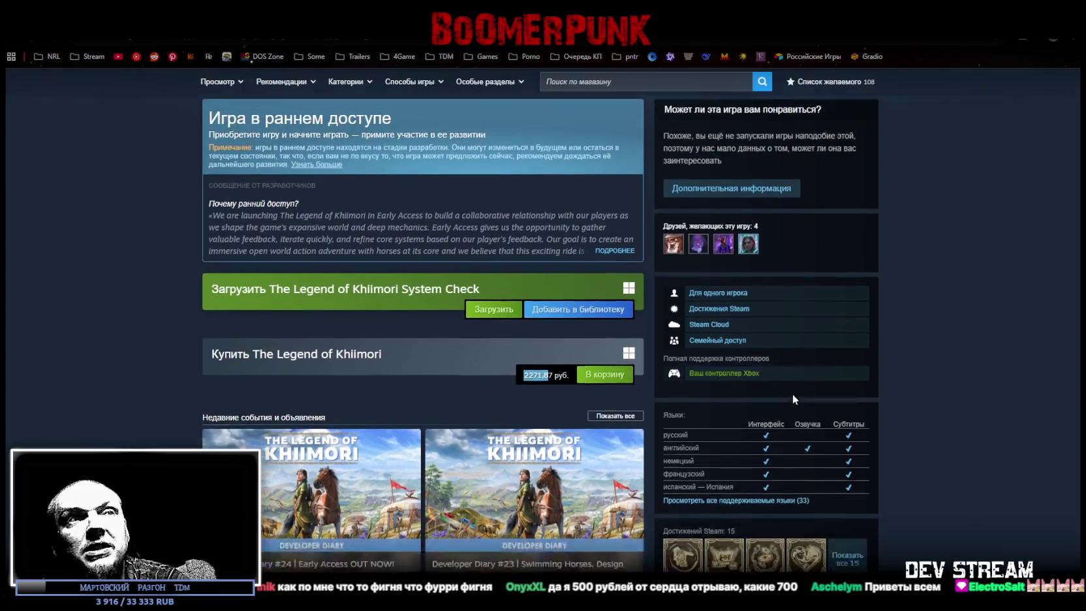
scroll(792, 393, down, 2)
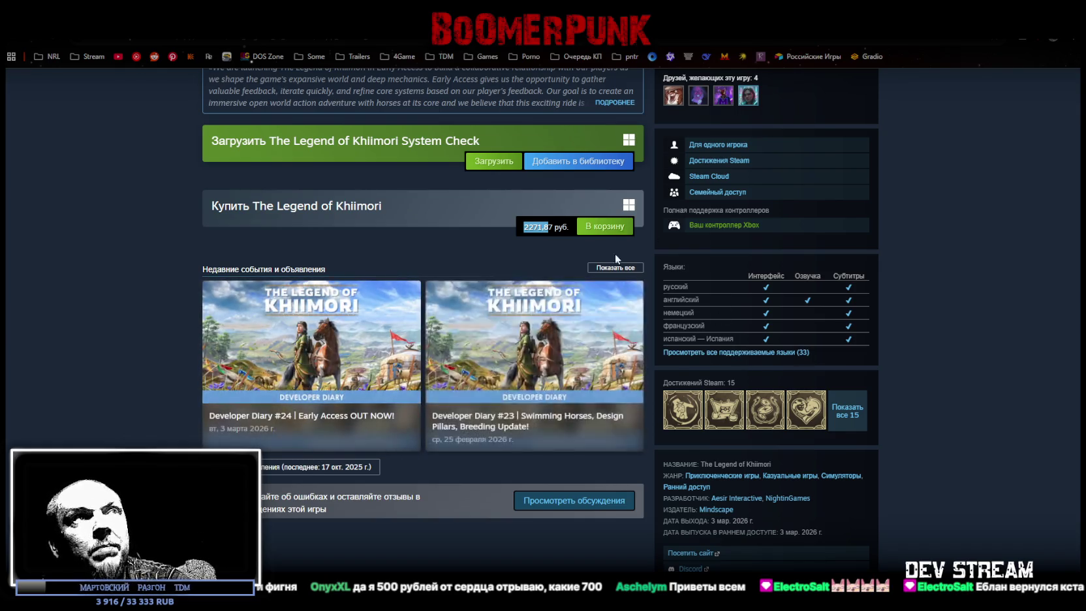
scroll(611, 274, up, 8)
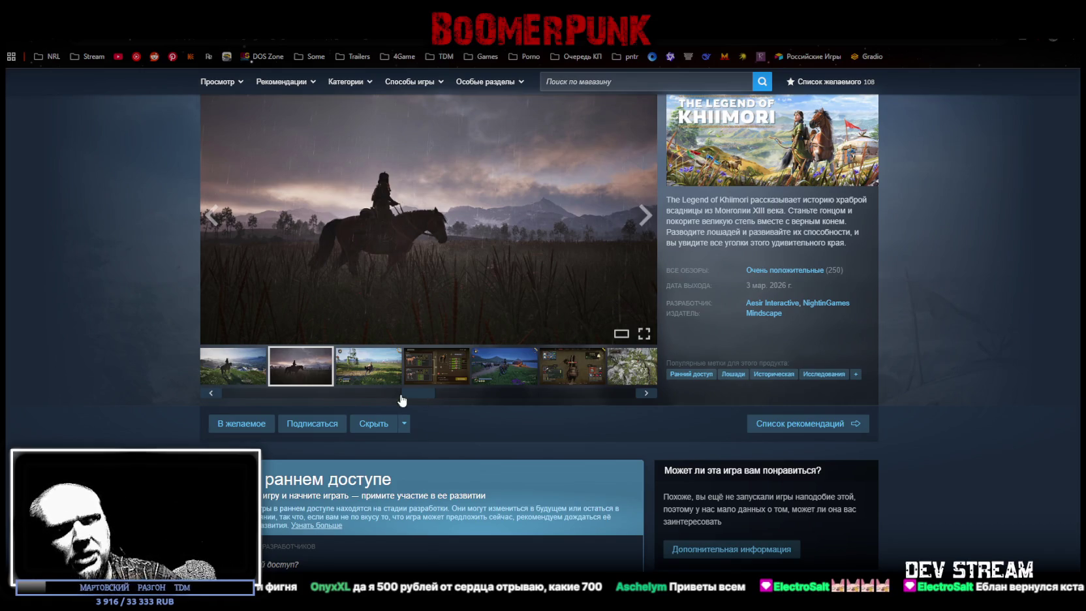
drag(434, 403, 312, 390)
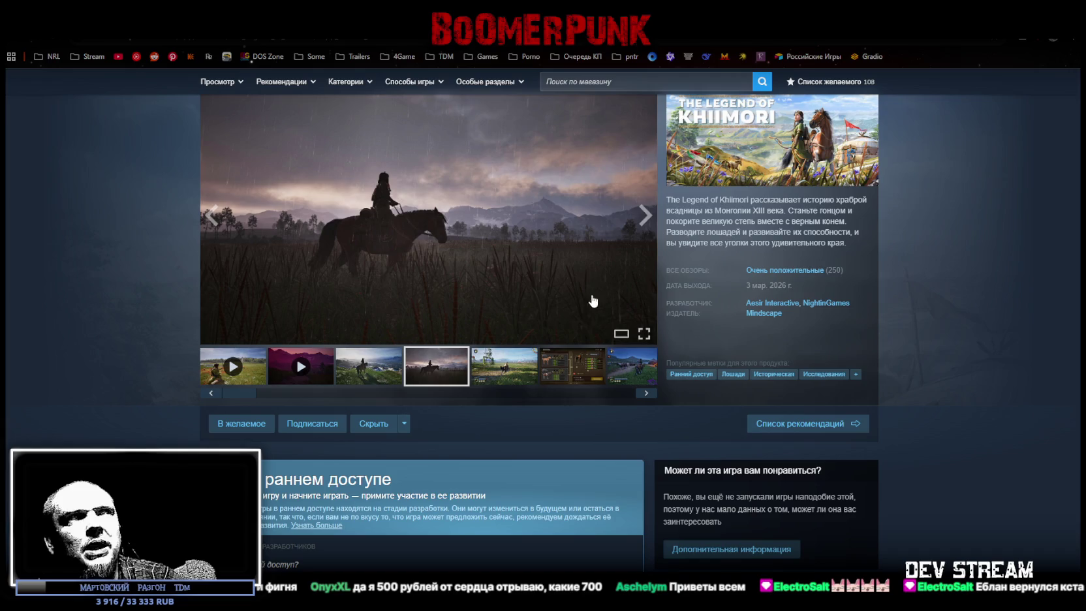
scroll(490, 294, up, 1)
click(242, 418)
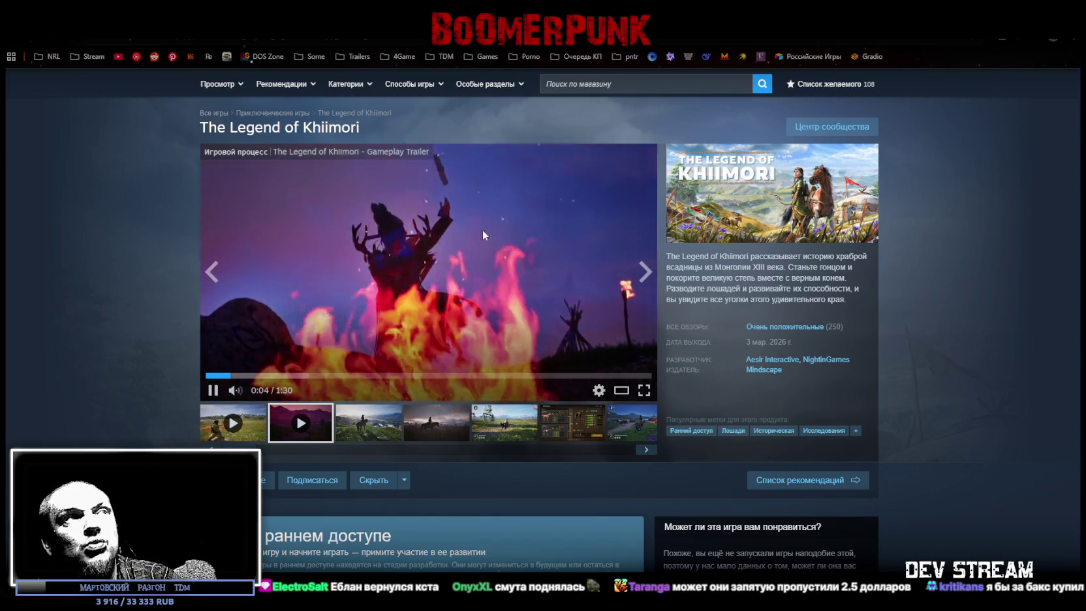
scroll(534, 278, down, 5)
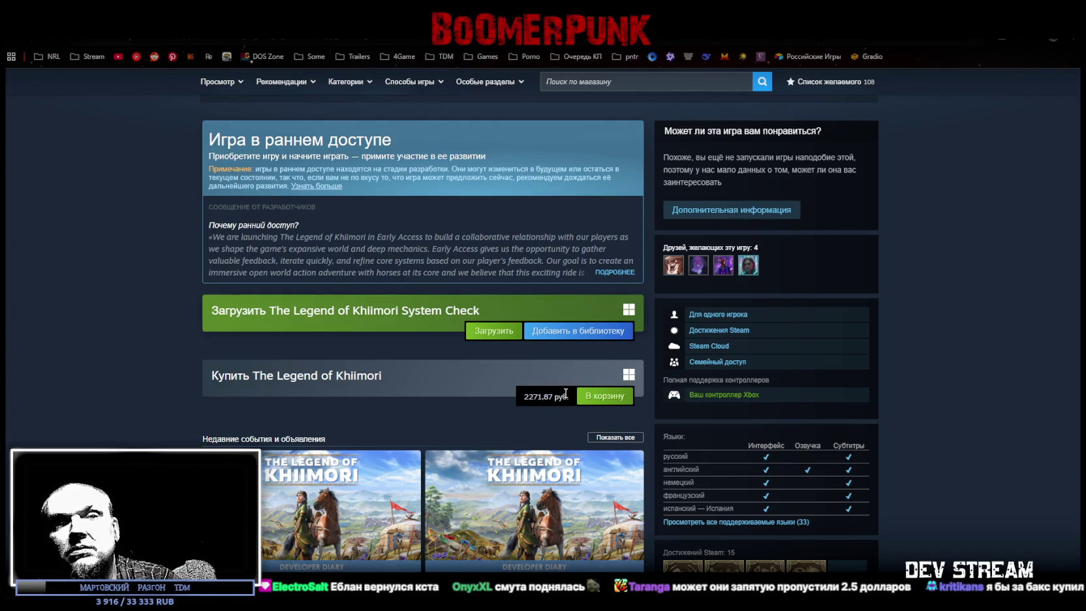
drag(522, 396, 557, 396)
click(556, 396)
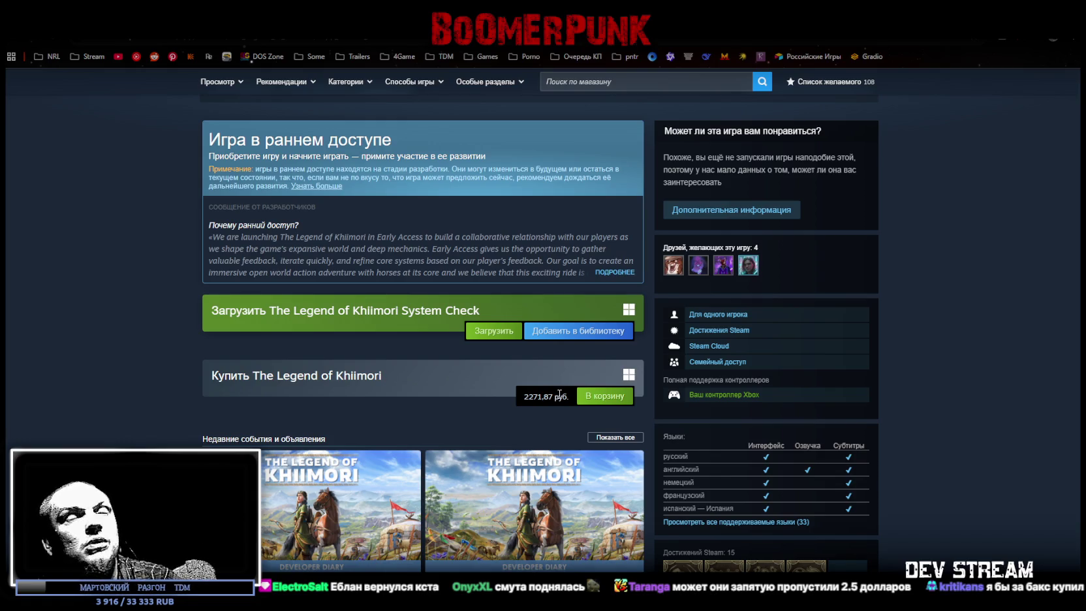
scroll(549, 285, up, 2)
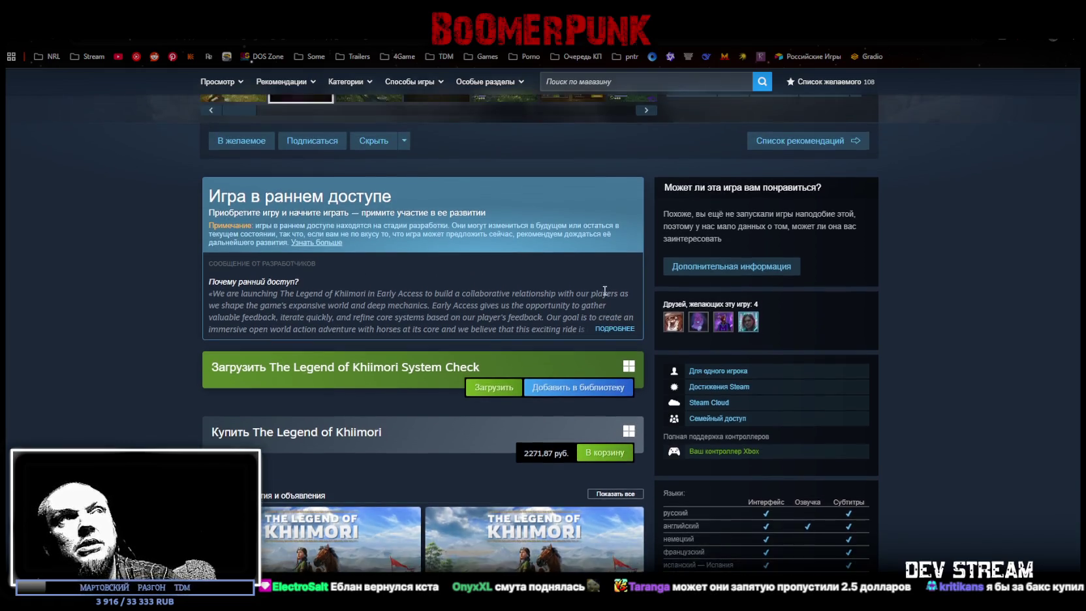
scroll(562, 284, up, 2)
scroll(542, 277, up, 2)
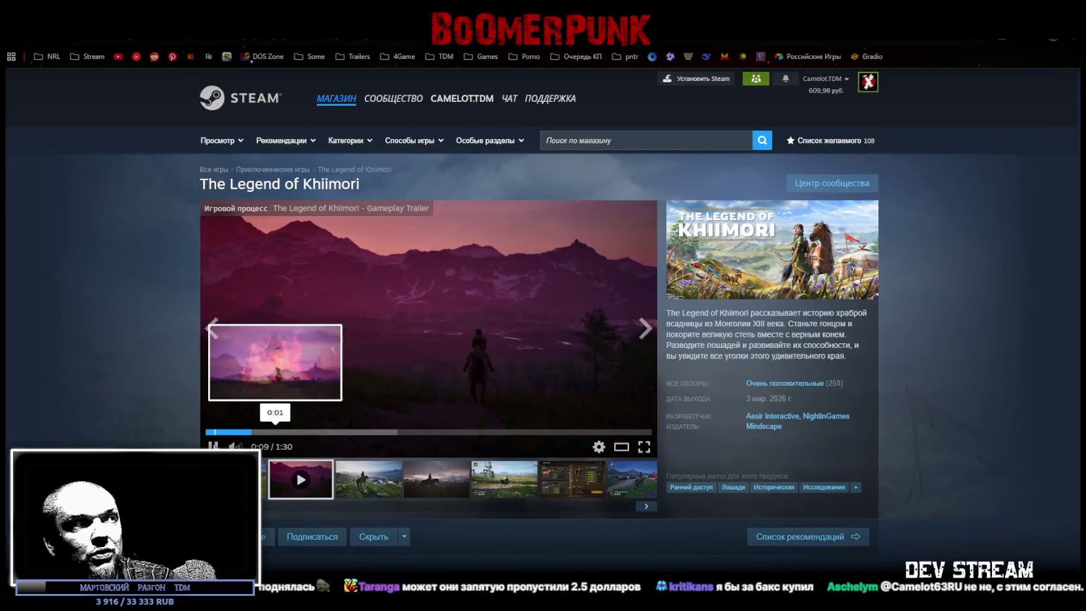
scroll(509, 428, down, 5)
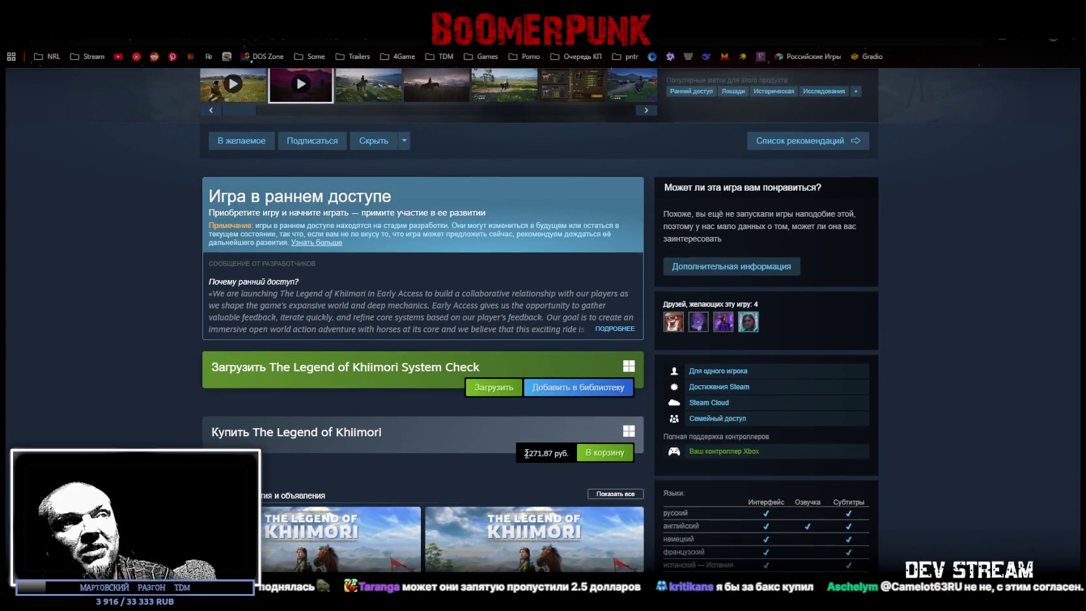
scroll(450, 286, up, 5)
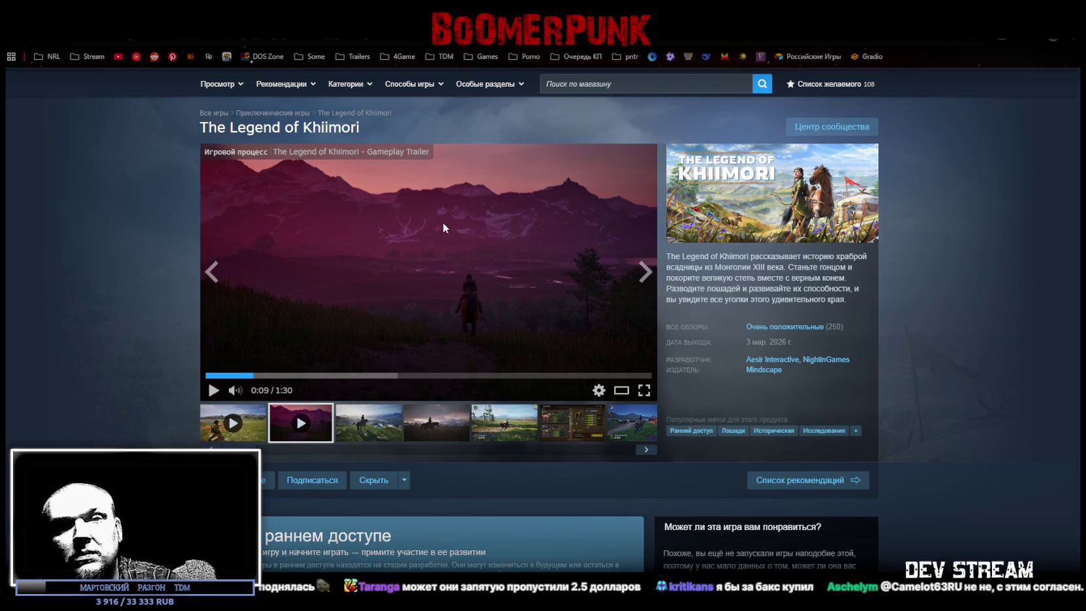
scroll(437, 222, down, 5)
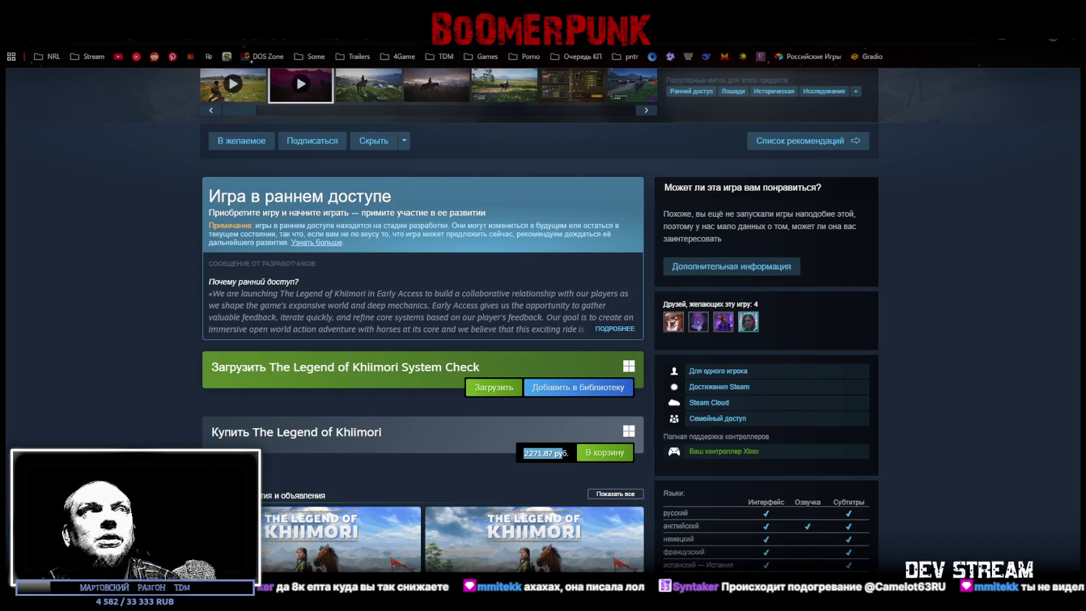
key(alt+Tab)
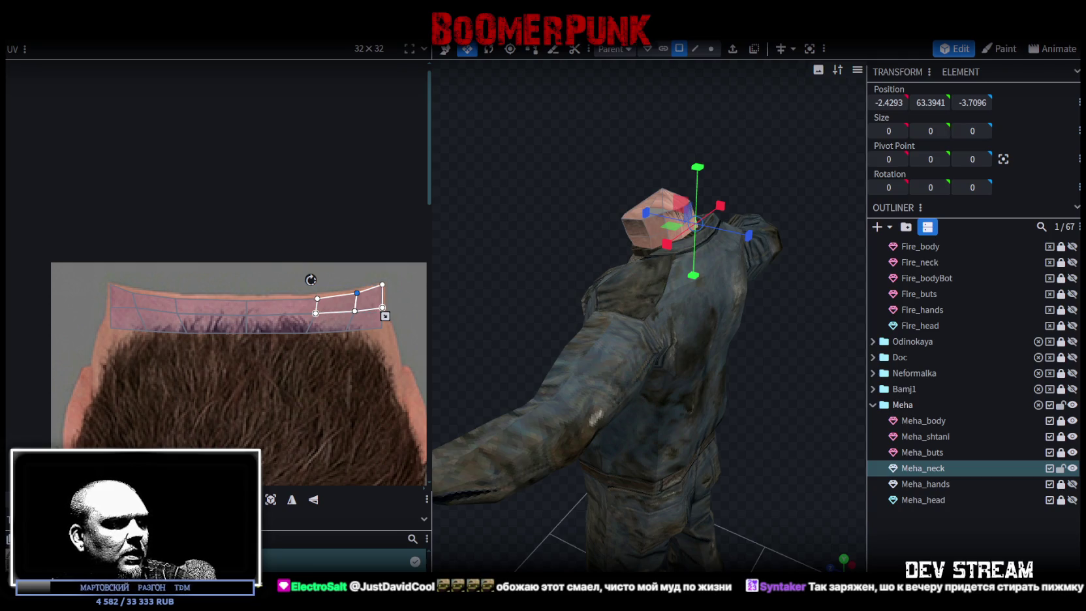
Switch from Blockbench through the browser to the Steamworks pricing page.
key(alt+Tab)
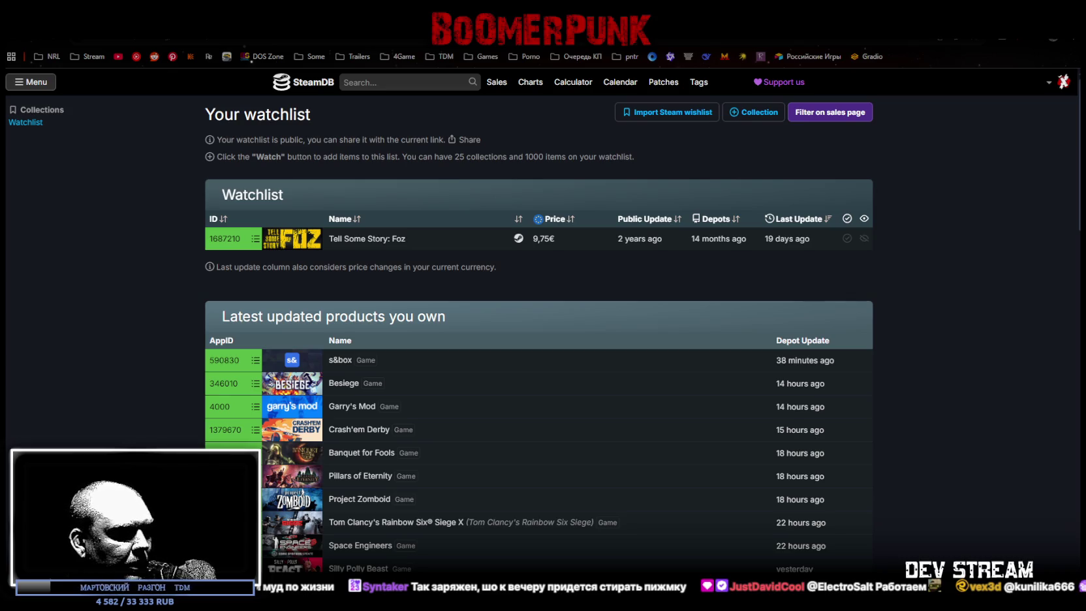
key(alt+Tab)
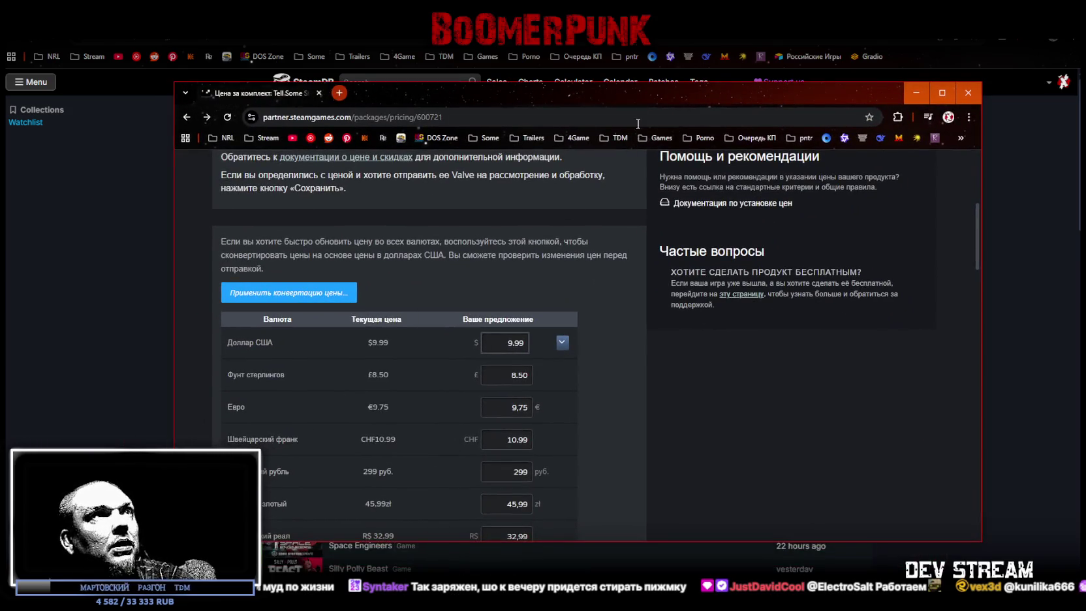
Look over the US dollar price presets without changing them, close the pricing window, and return to Khiimori.
drag(633, 92, 628, 57)
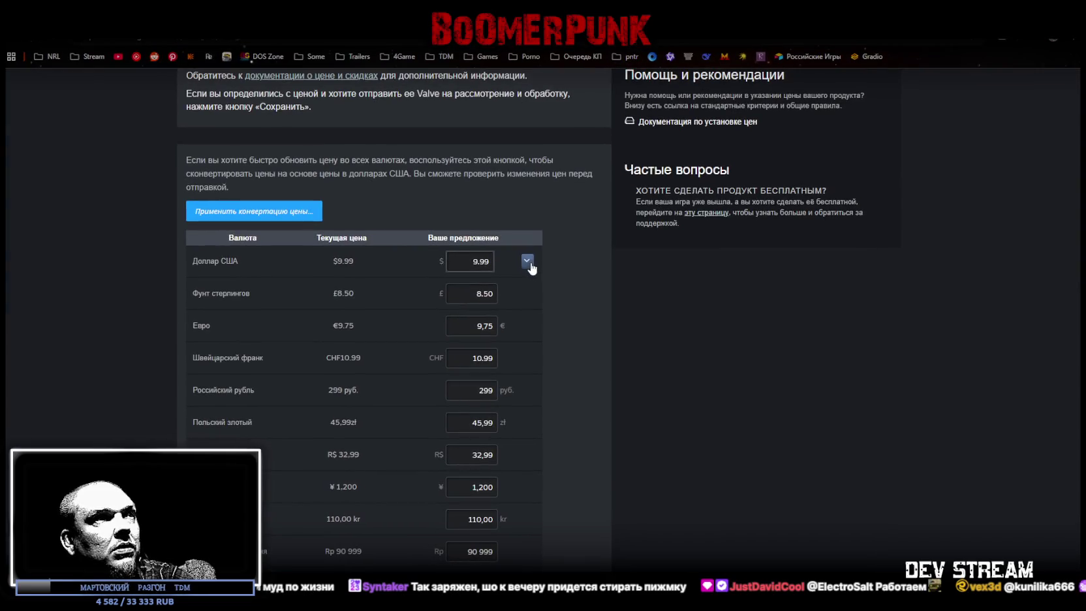
click(527, 261)
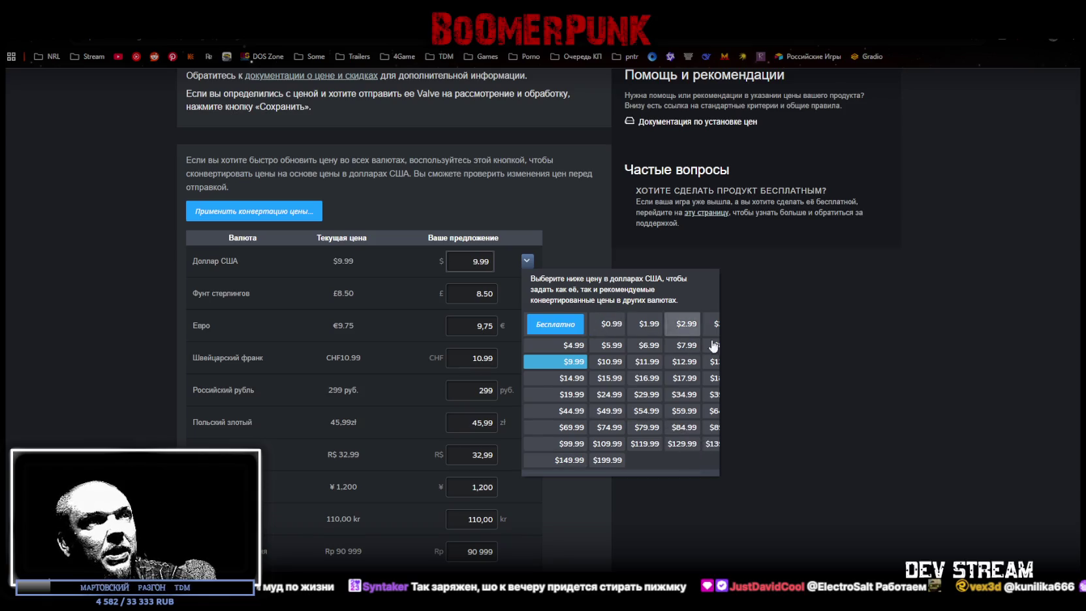
click(787, 284)
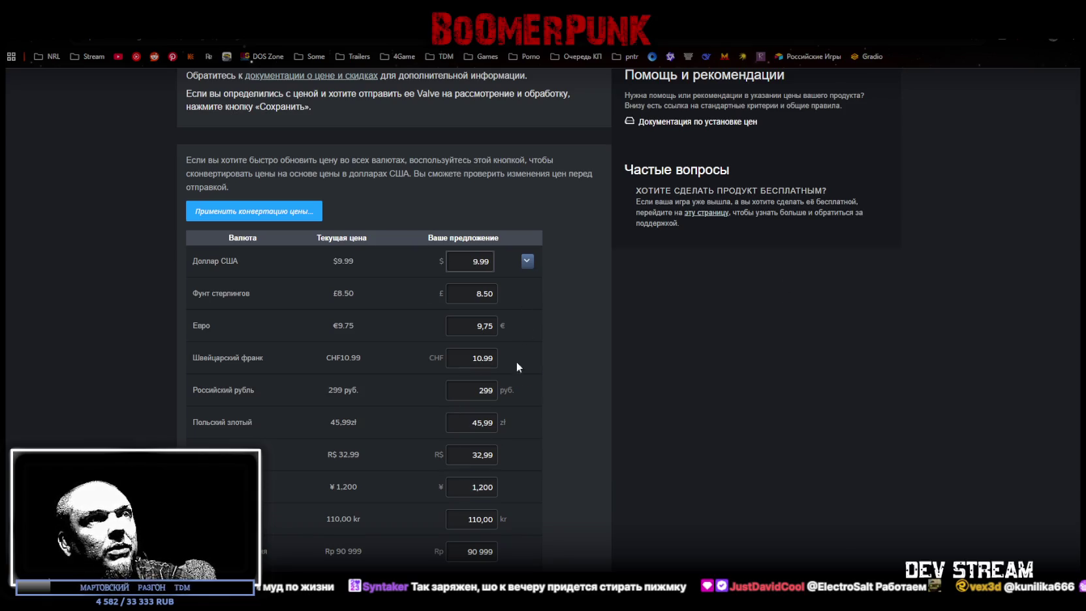
mouse_move(231, 59)
mouse_down()
mouse_move(291, 129)
mouse_move(297, 156)
mouse_up()
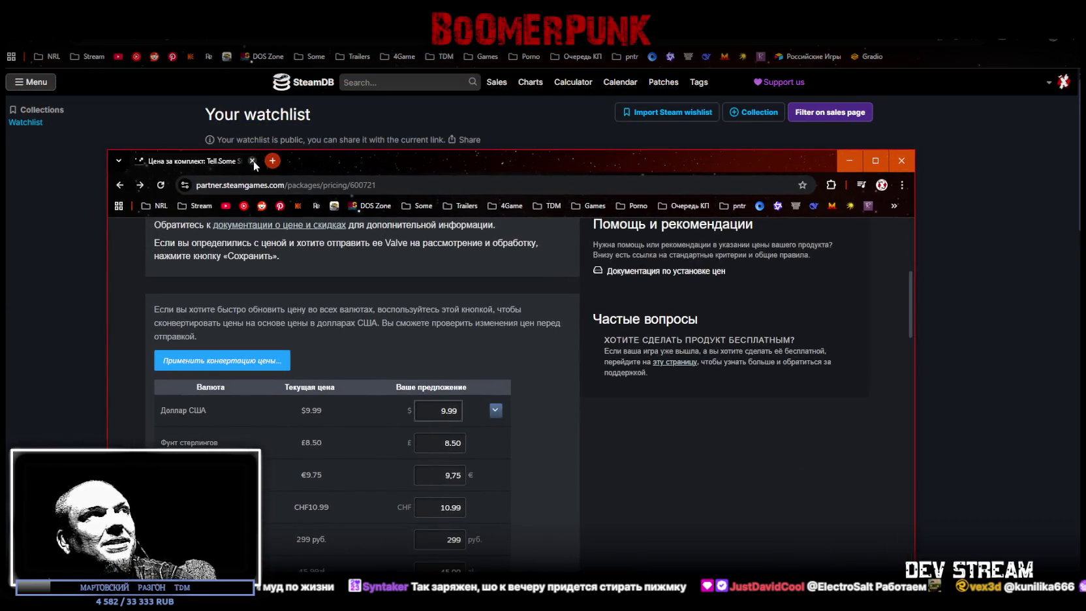
drag(320, 153, 331, 119)
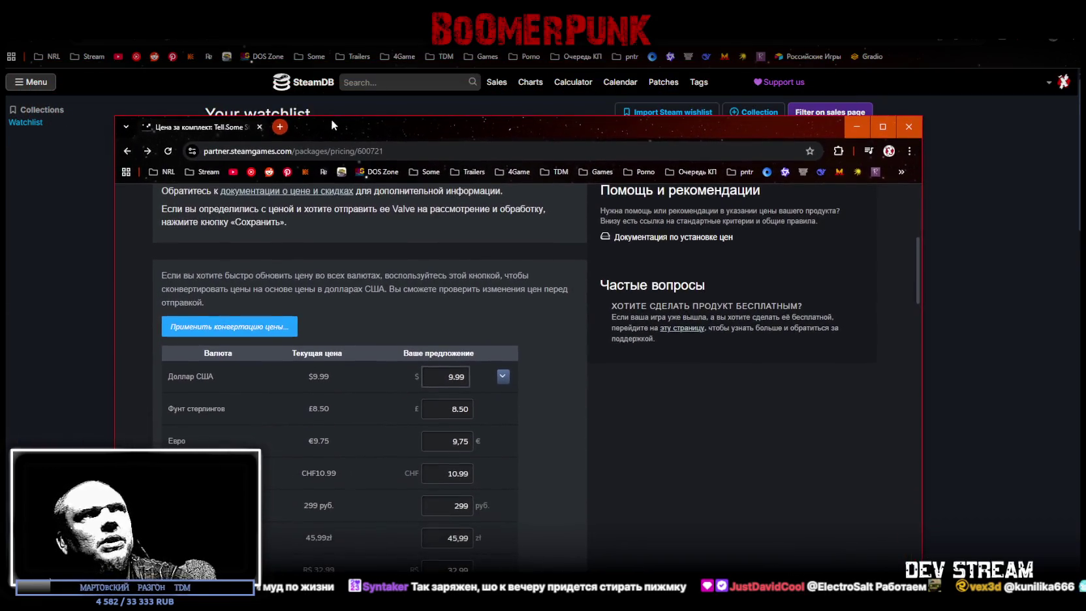
click(260, 127)
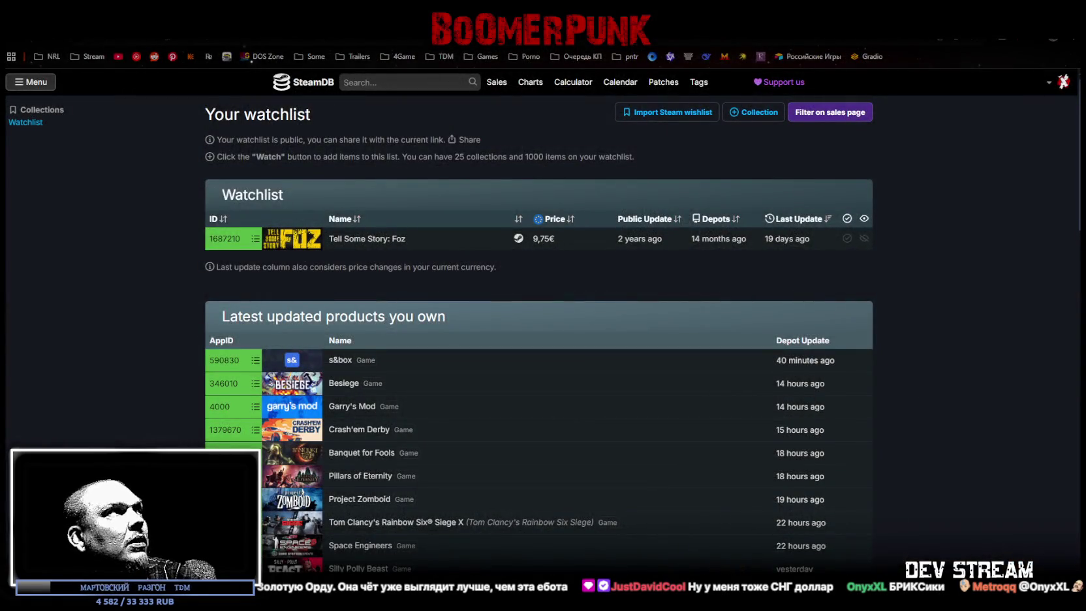
key(alt+Left)
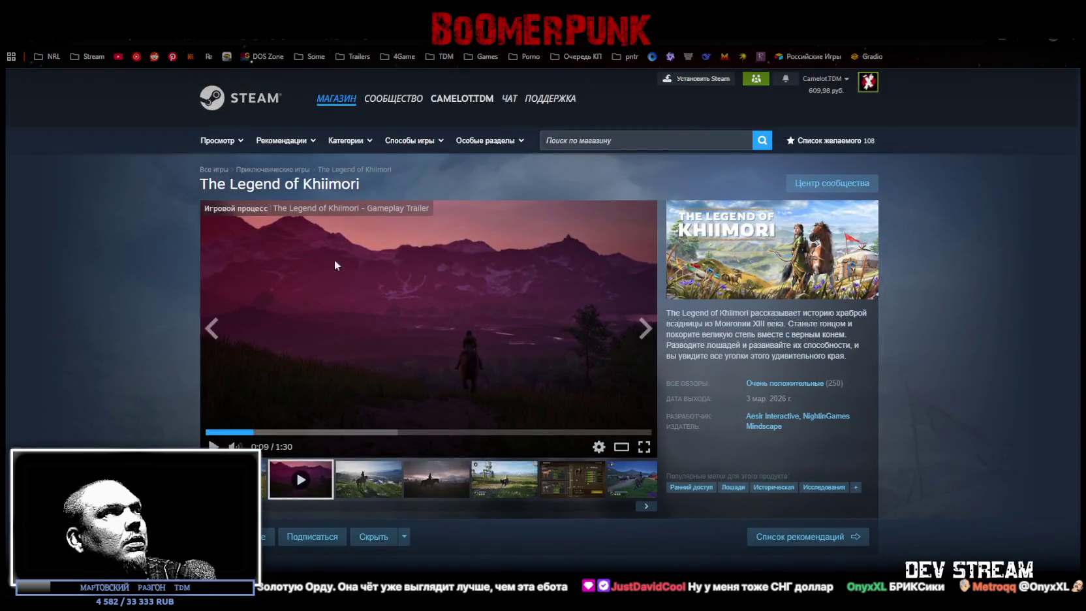
Search SteamDB for The Legend of Khiimori using its copied title and open its page.
drag(366, 184, 200, 185)
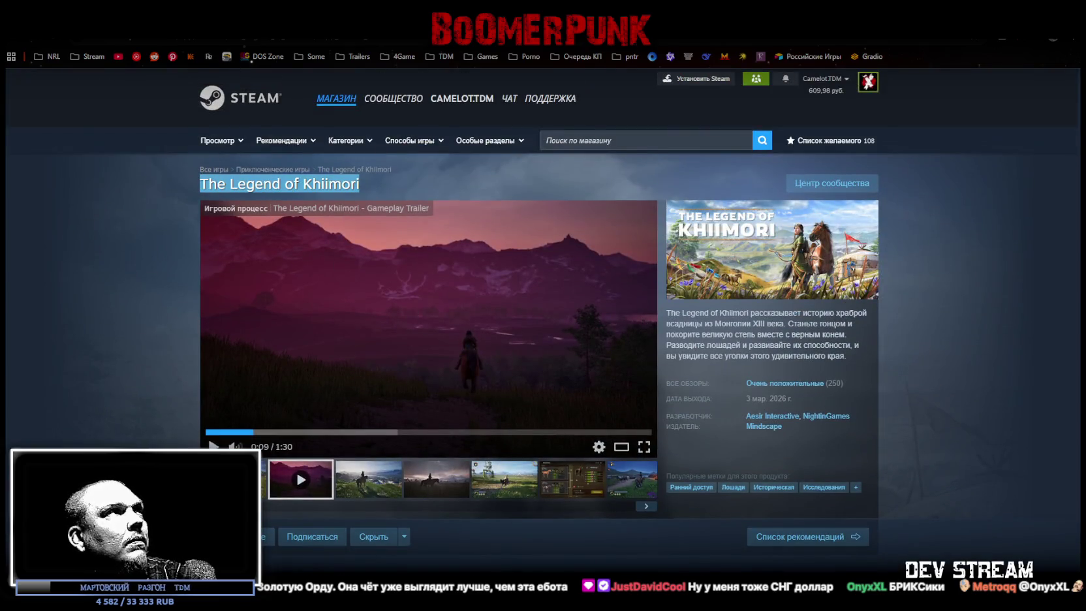
key(alt+Right)
click(429, 84)
key(ctrl+v)
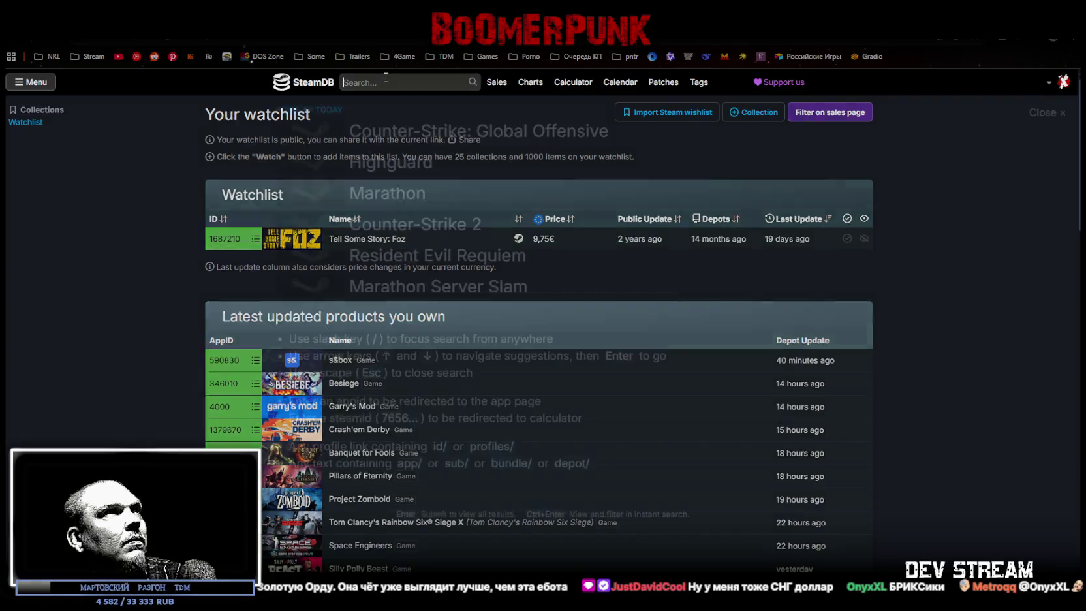
click(431, 121)
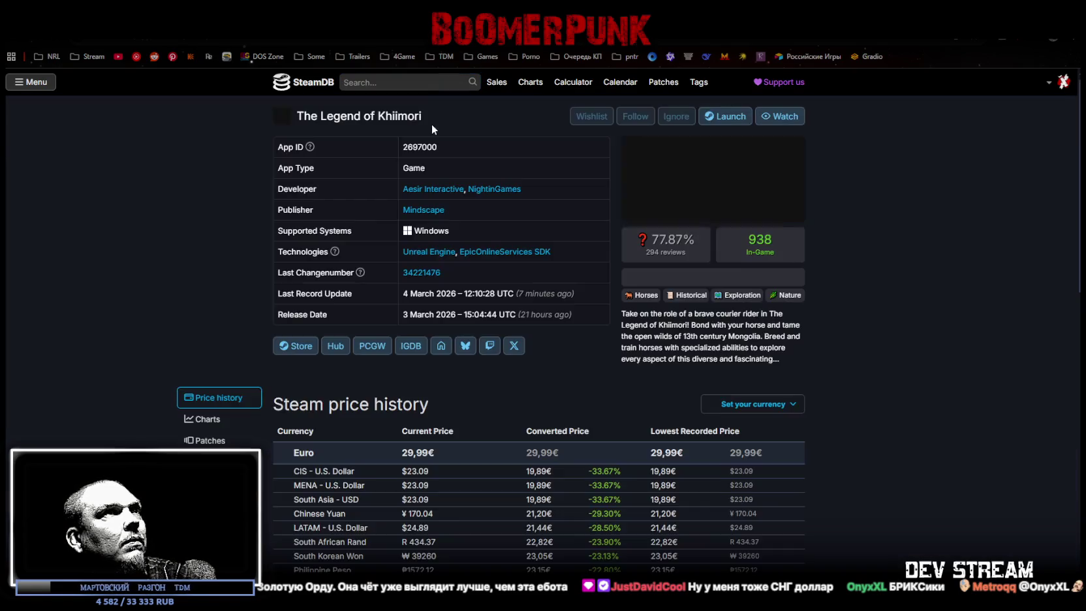
Scroll through the game's prices across currencies, then switch back to Blockbench.
scroll(729, 261, down, 3)
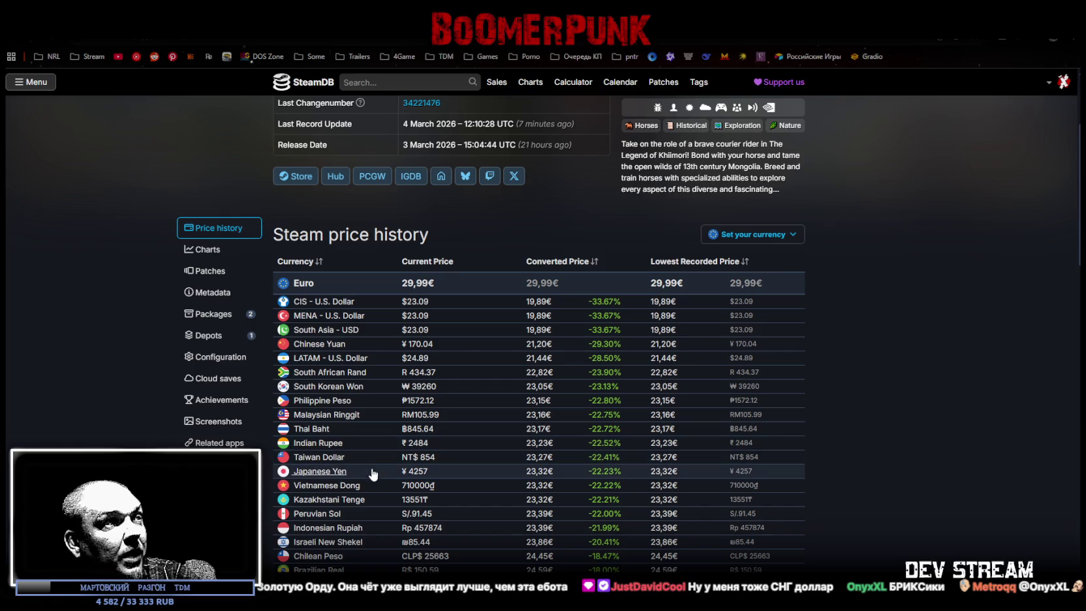
scroll(391, 486, down, 1)
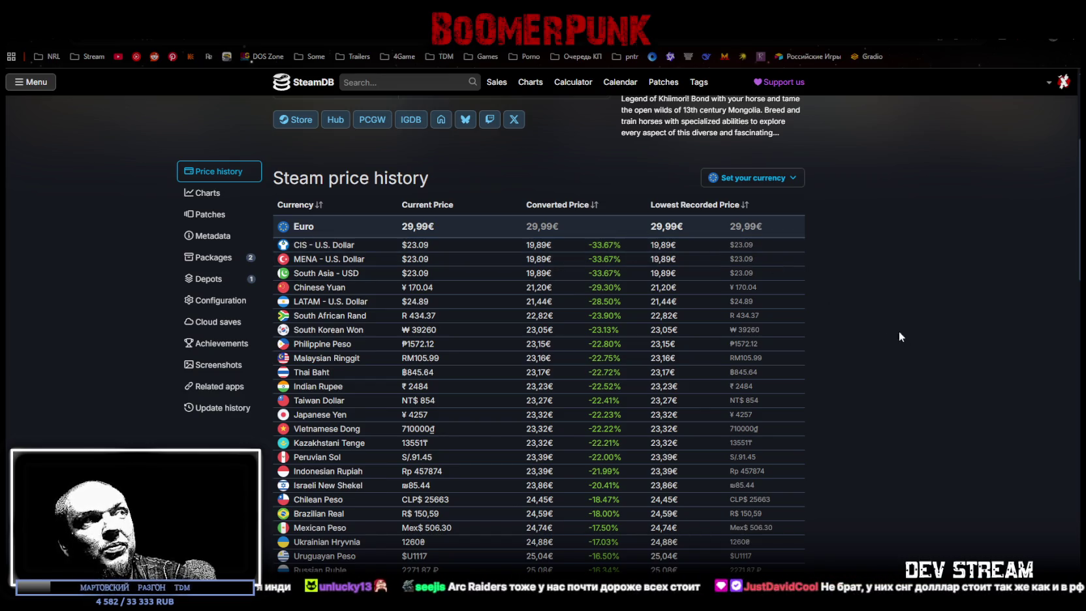
scroll(784, 443, down, 3)
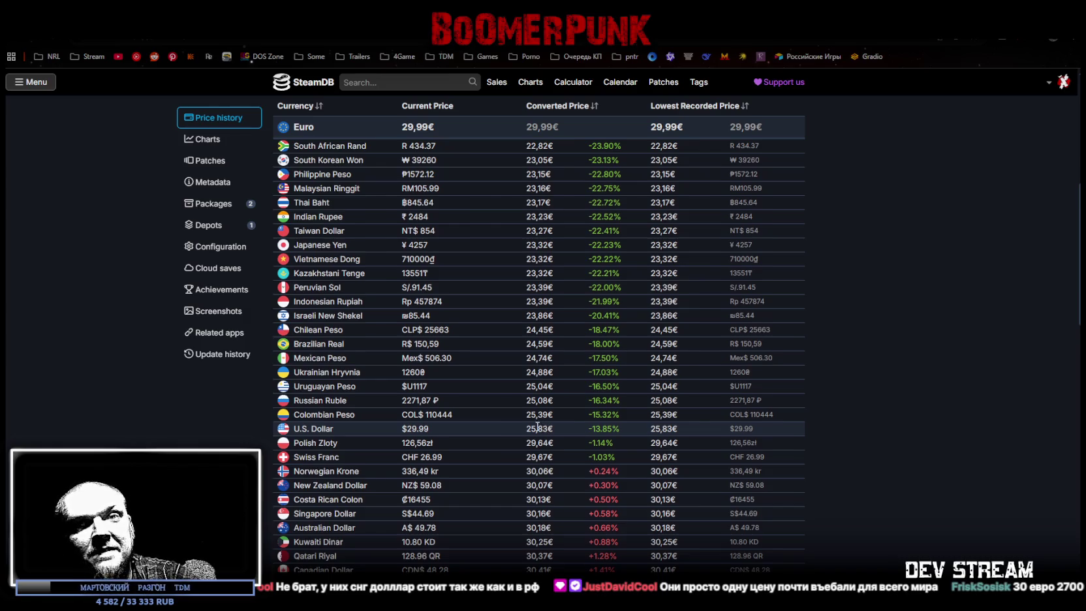
scroll(548, 430, up, 4)
scroll(559, 436, down, 1)
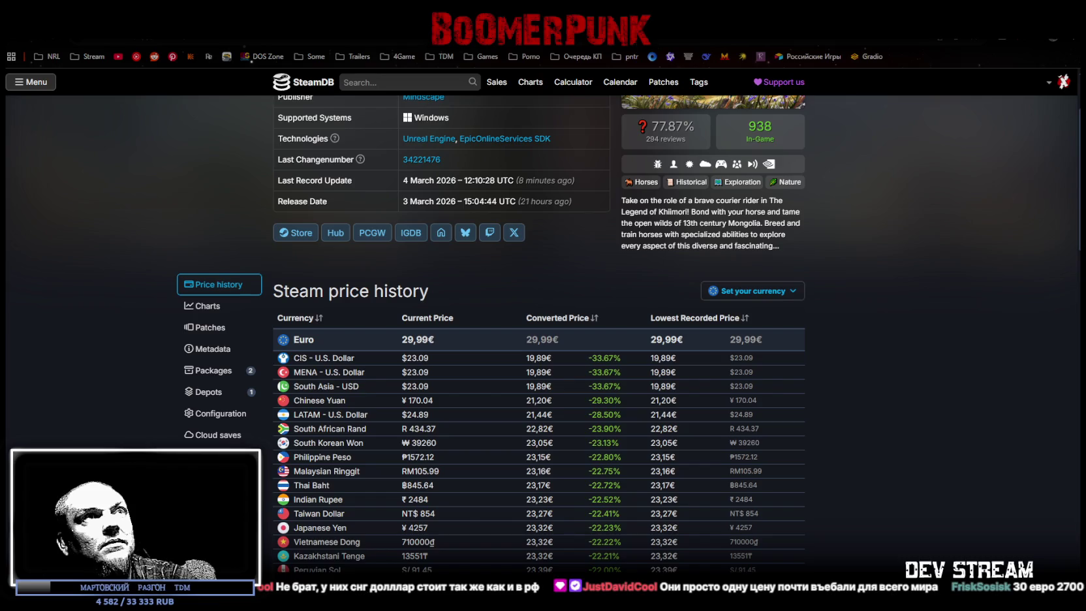
key(alt+Tab)
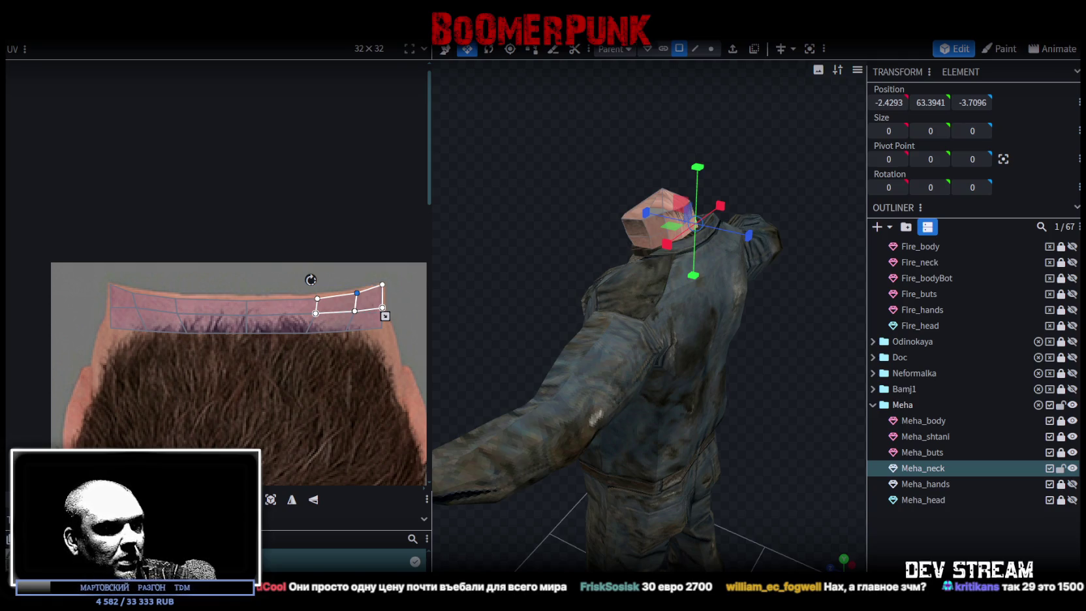
Switch from Blockbench to the browser showing the Steamworks pricing page.
key(alt+Tab)
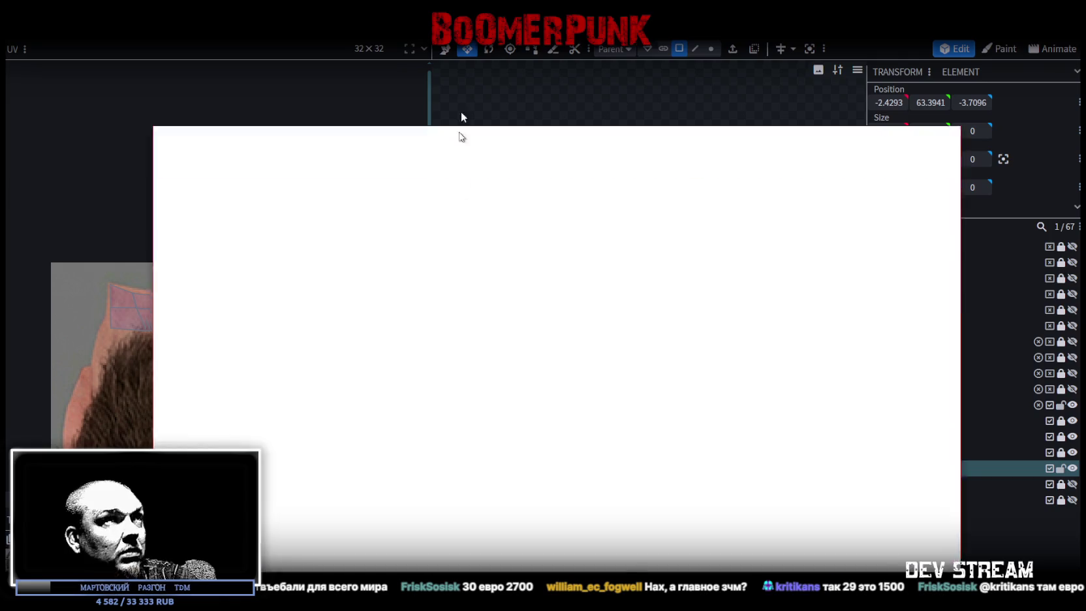
Choose the $29.99 US price preset, review the converted currency prices and 1100 ruble entry.
click(527, 185)
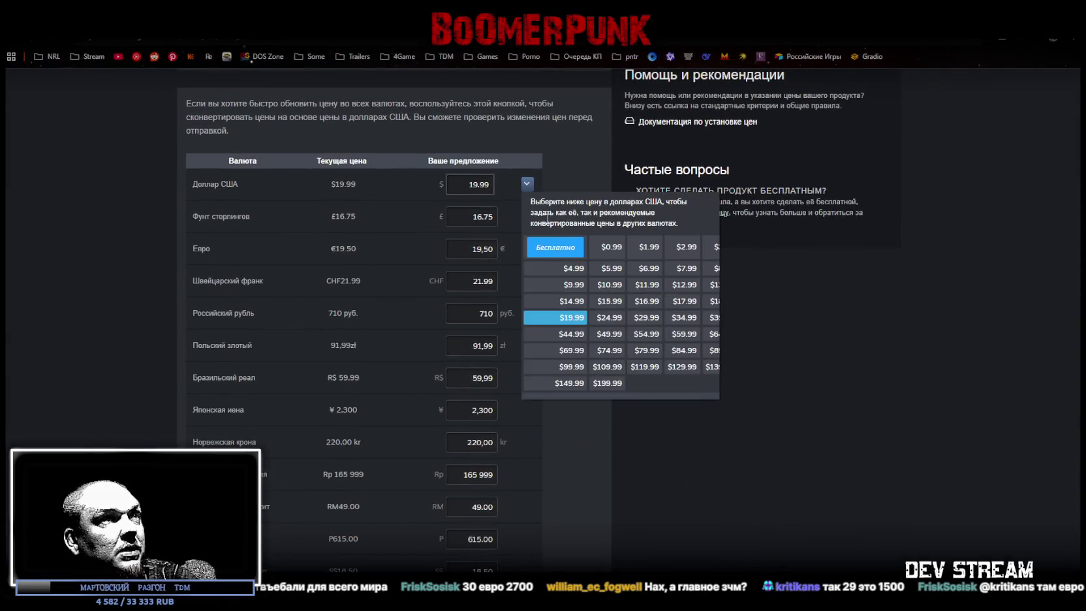
click(640, 318)
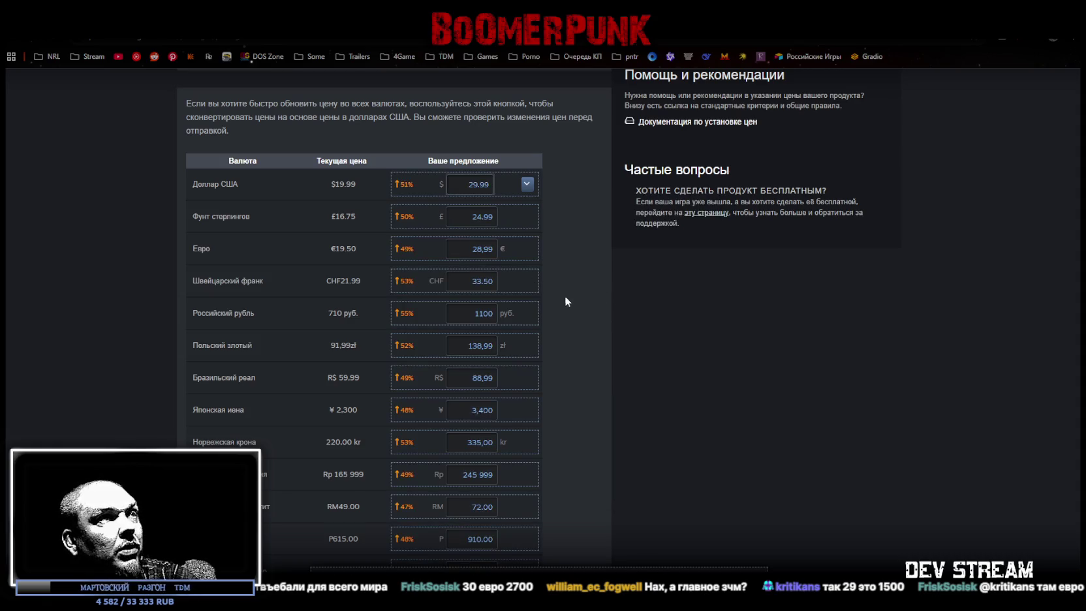
scroll(261, 206, down, 3)
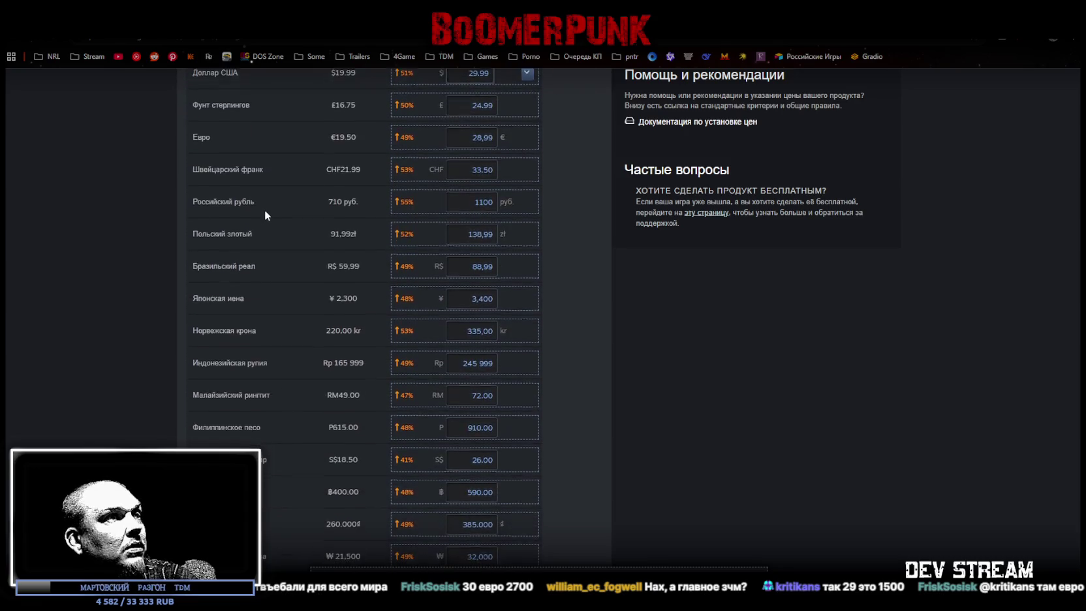
scroll(269, 210, down, 3)
scroll(267, 210, down, 3)
scroll(265, 213, down, 3)
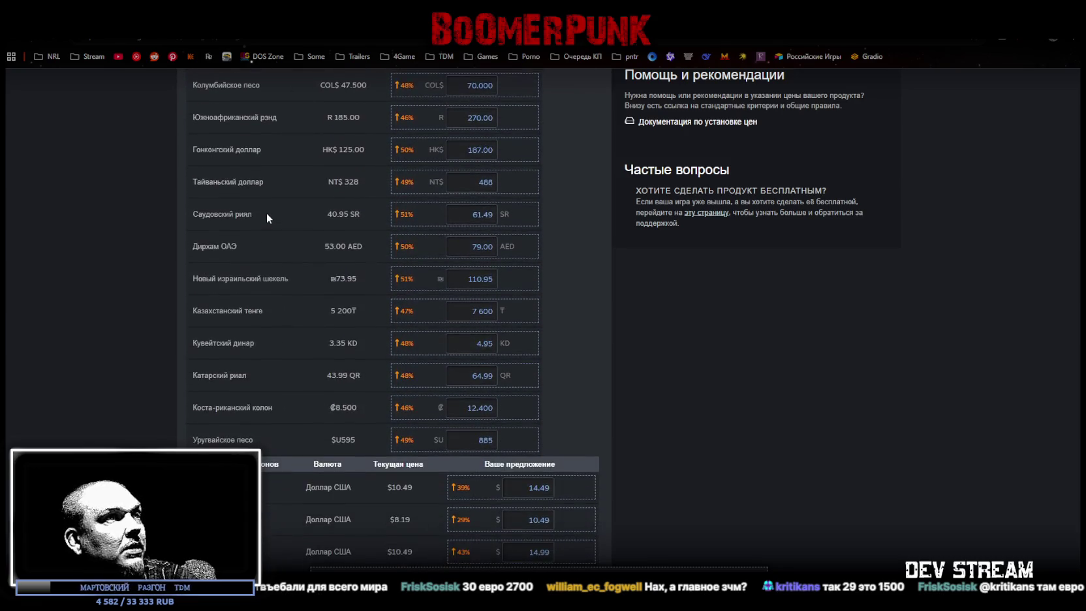
scroll(266, 213, down, 1)
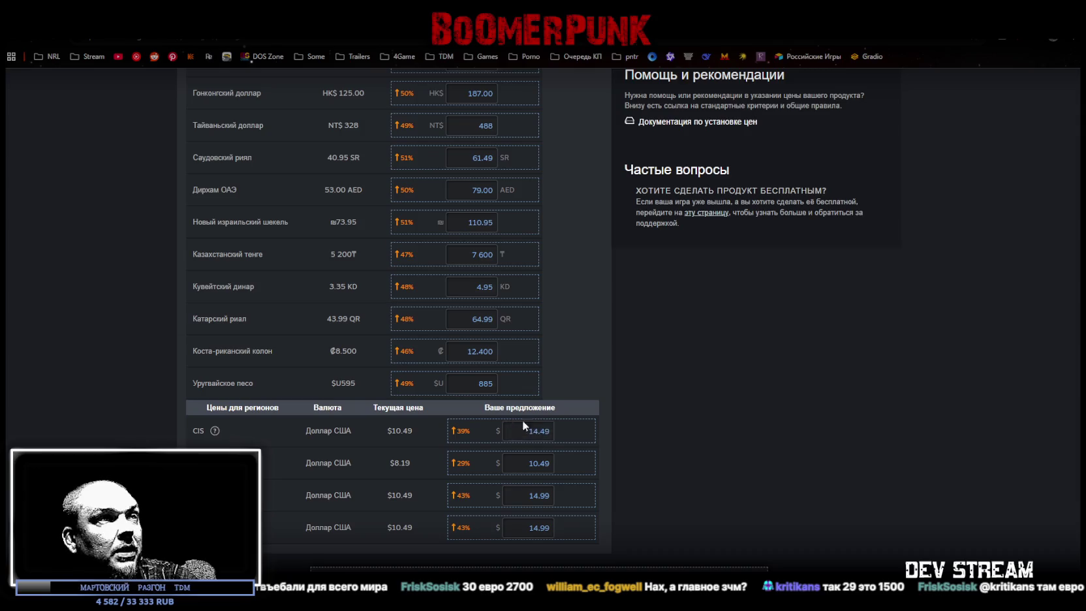
scroll(527, 402, up, 10)
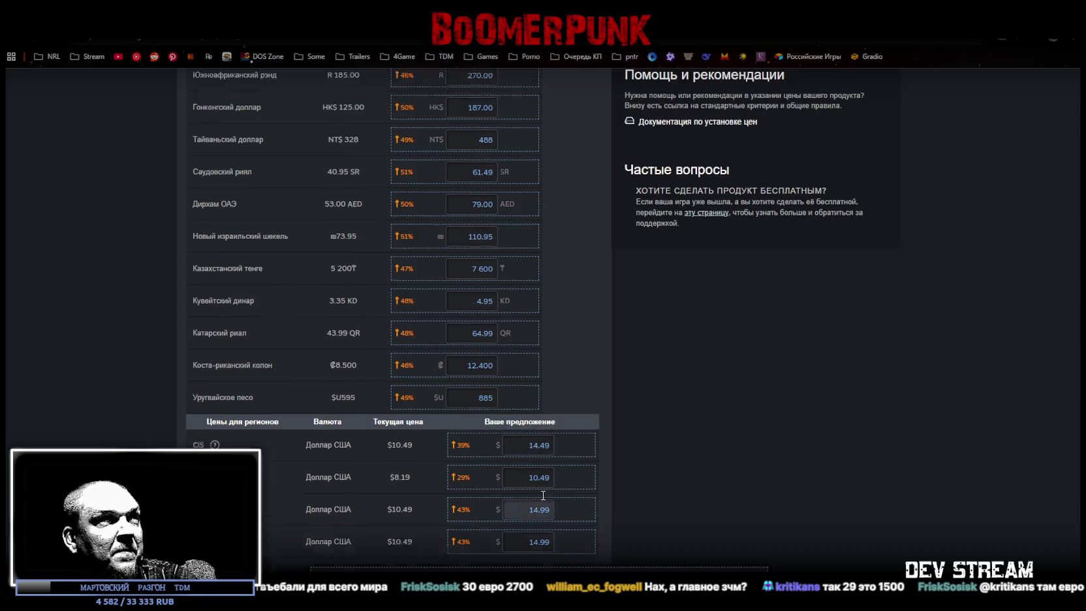
scroll(529, 377, up, 4)
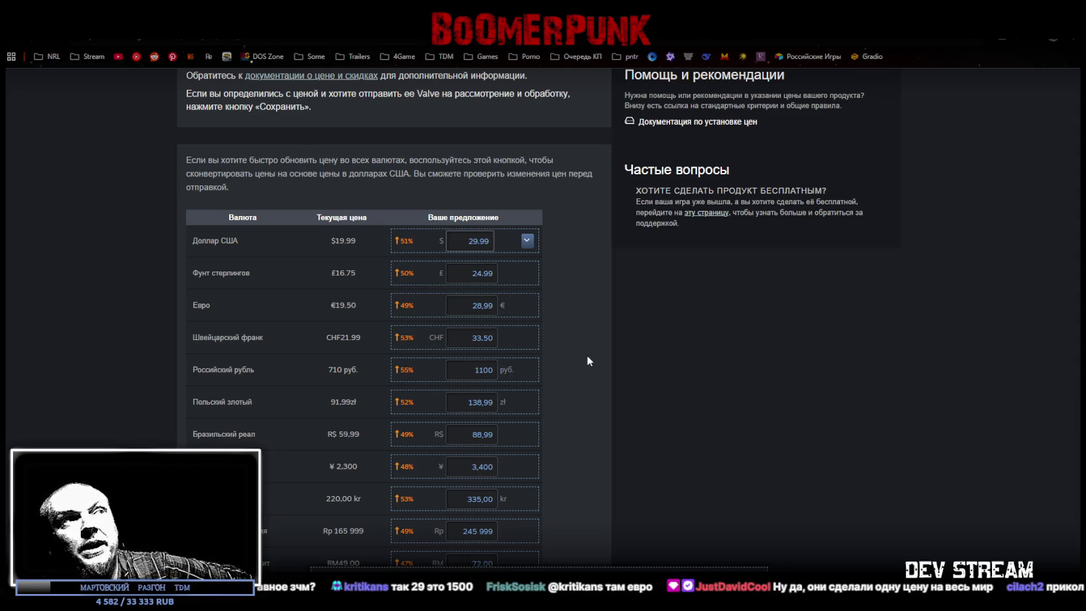
click(465, 373)
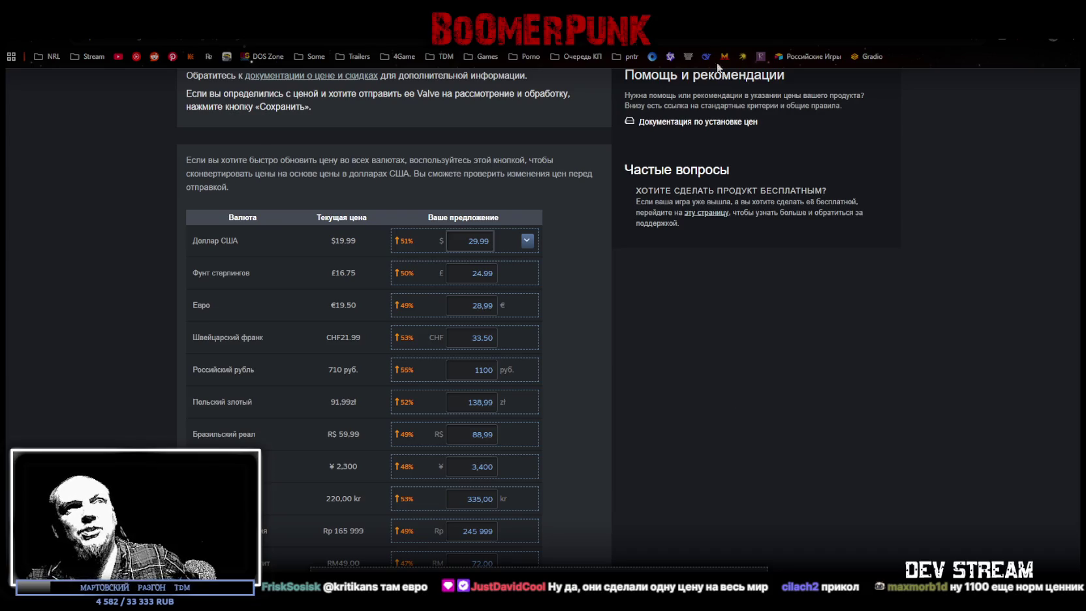
key(alt+Tab)
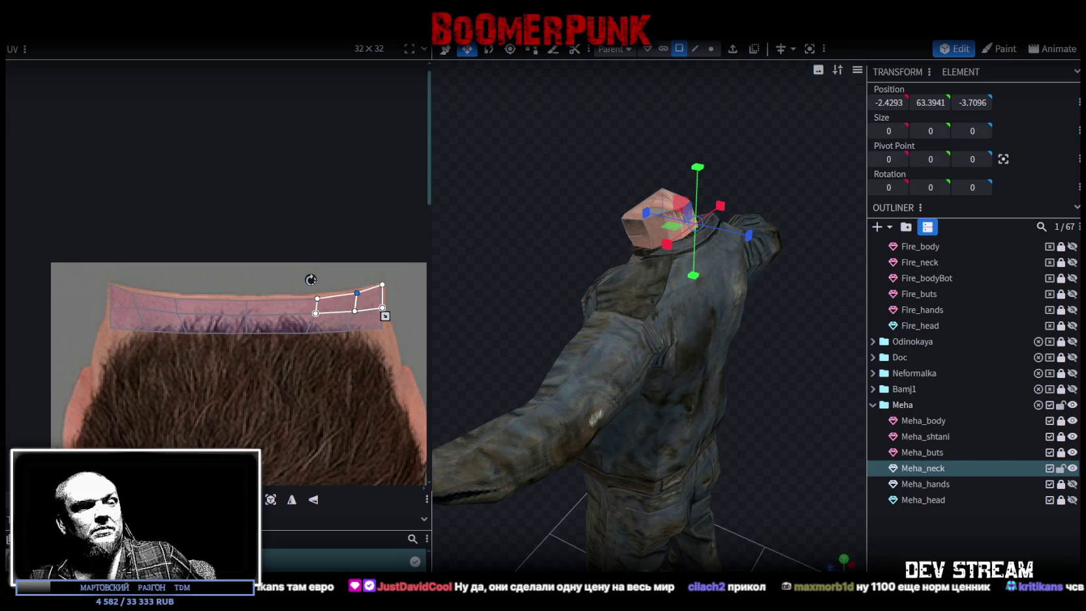
Bring the browser with the Steamworks pricing page back in front of Blockbench.
key(alt+Tab)
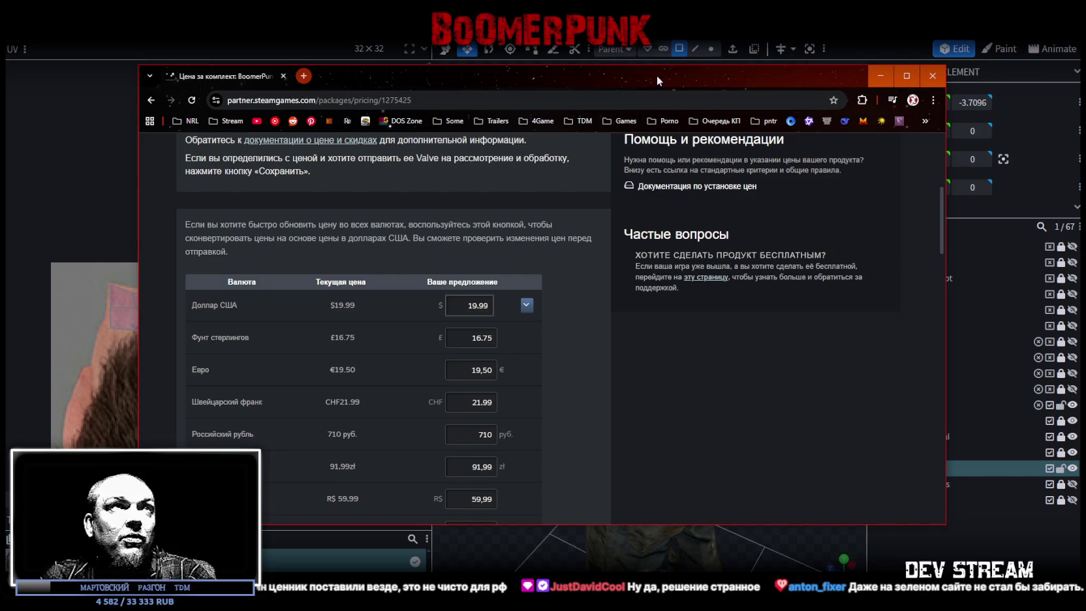
Minimize the Chrome pricing window to uncover the Blockbench editor.
click(657, 57)
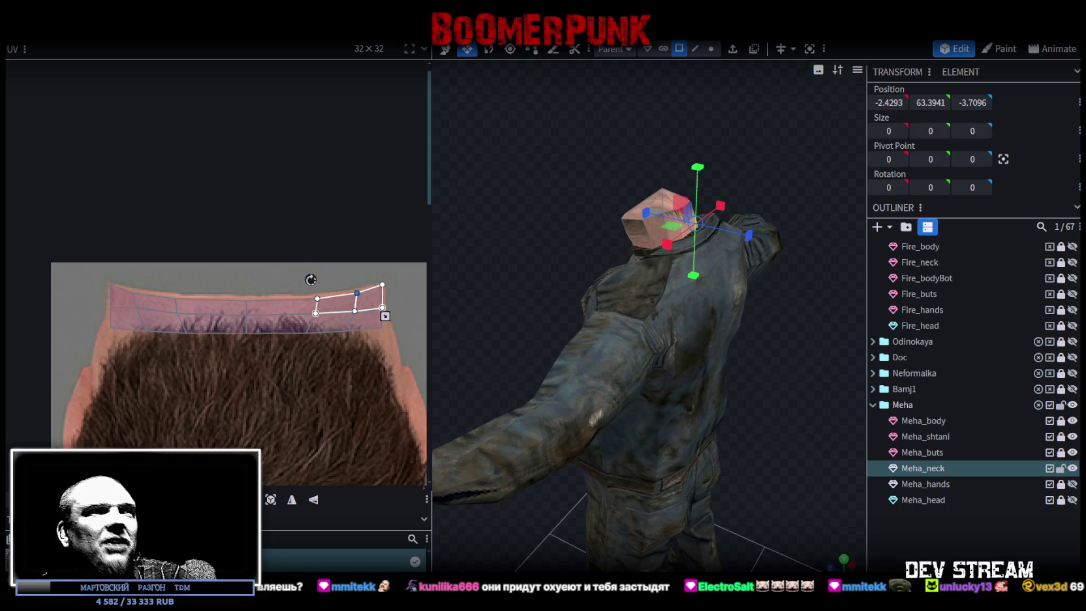
Box-select the Meha_neck UV faces, then reselect only the top strip along the skin band.
drag(161, 280, 361, 321)
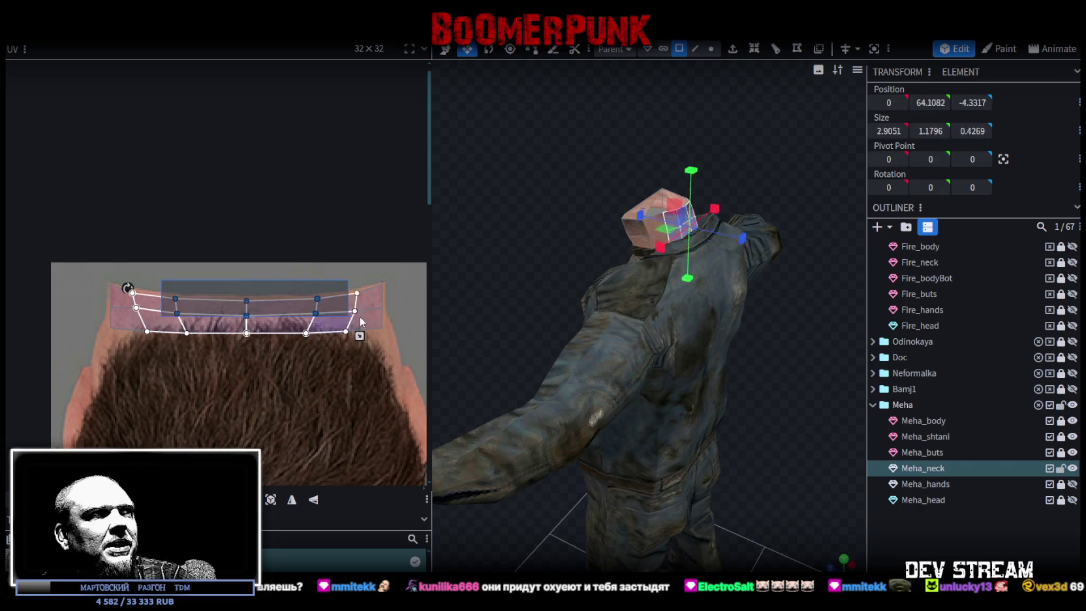
drag(162, 280, 329, 307)
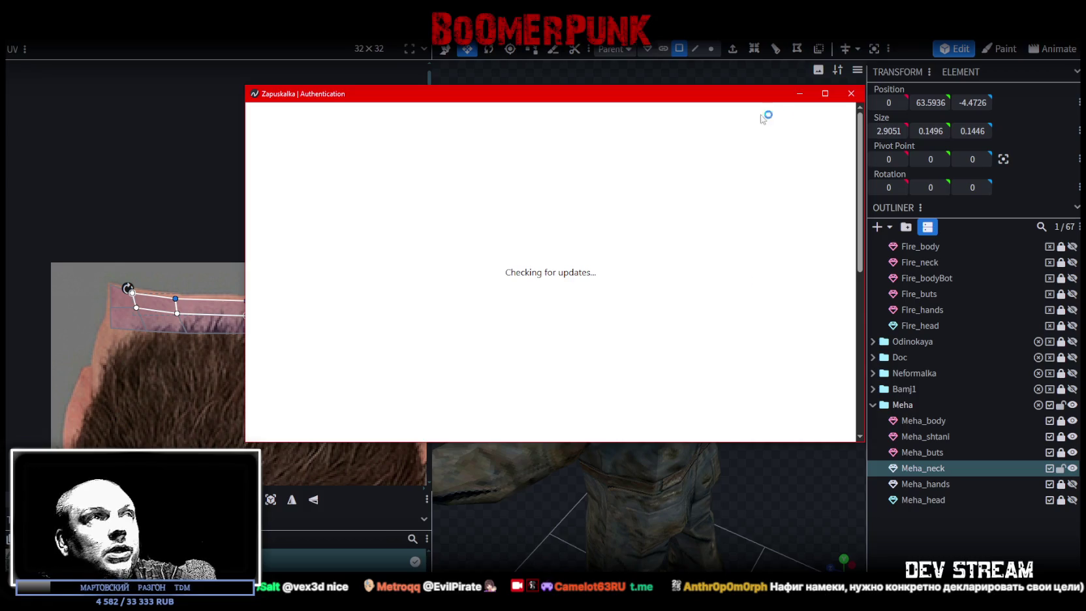
Open the CAMSHOOTERS game page in Zapuskalka and check its Developer Menu options.
click(636, 227)
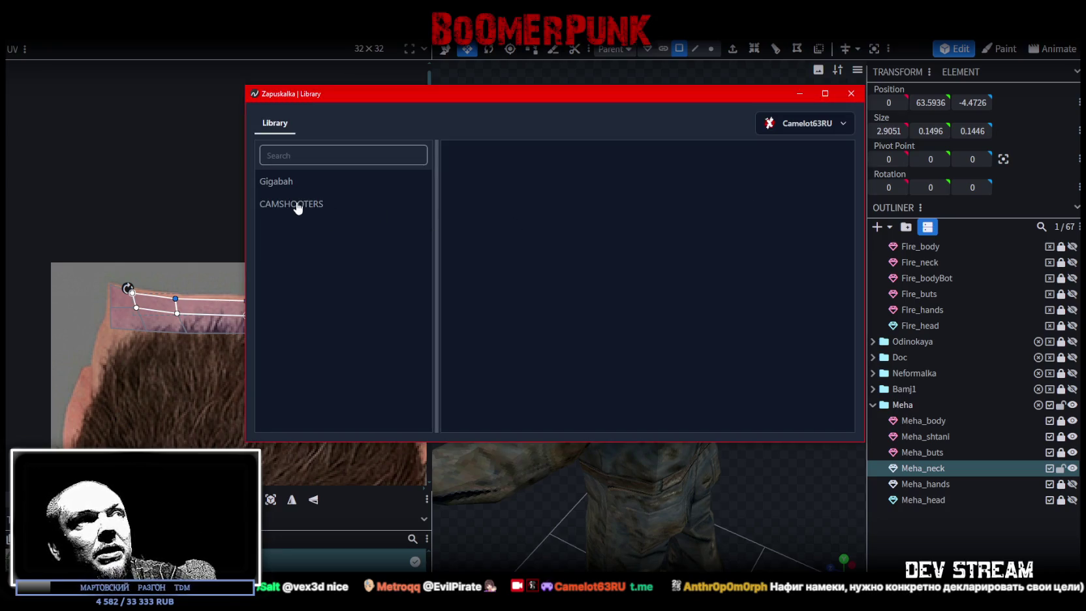
click(295, 204)
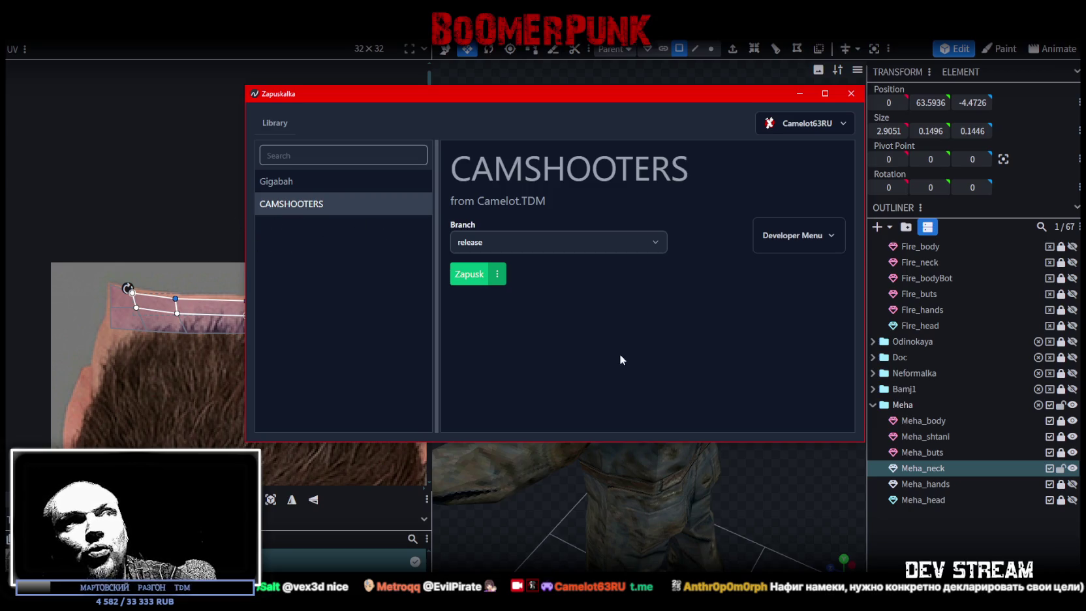
click(833, 234)
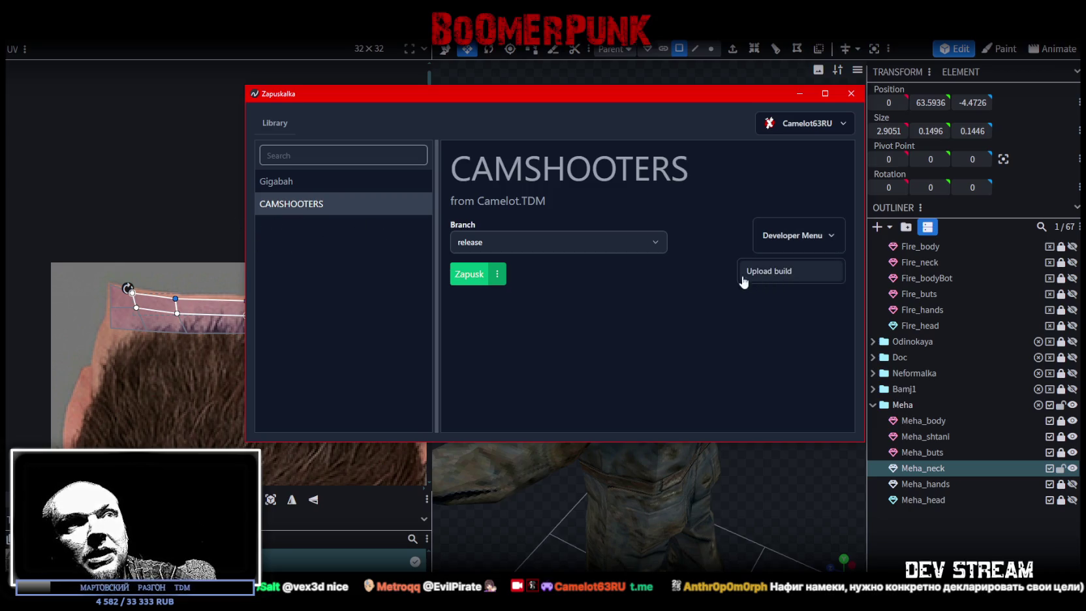
click(802, 276)
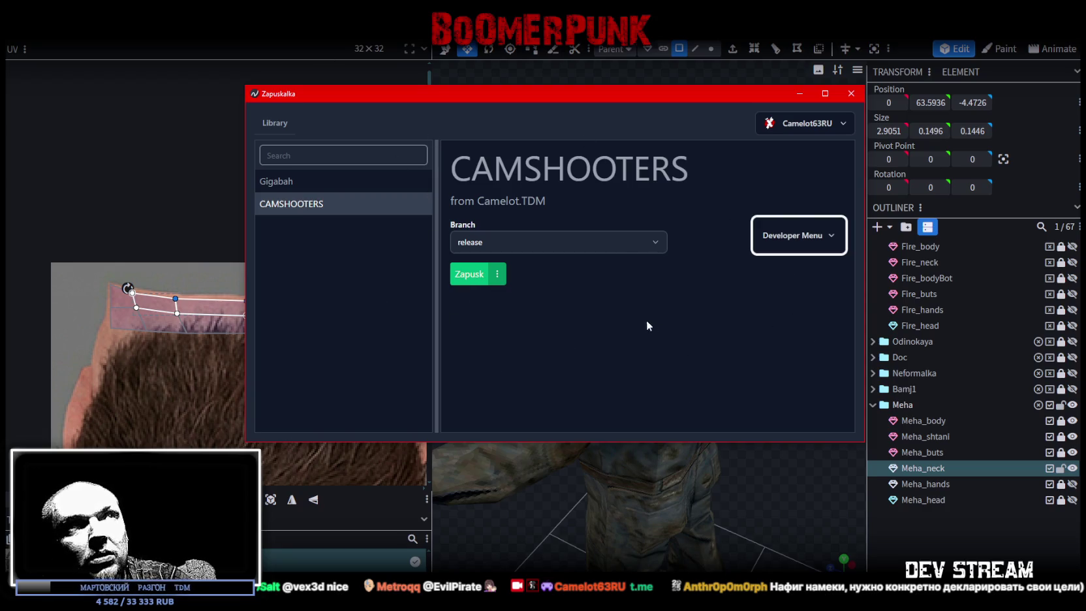
Move the launcher window slightly lower, then leave Zapuskalka for the Steam library.
drag(625, 98, 622, 122)
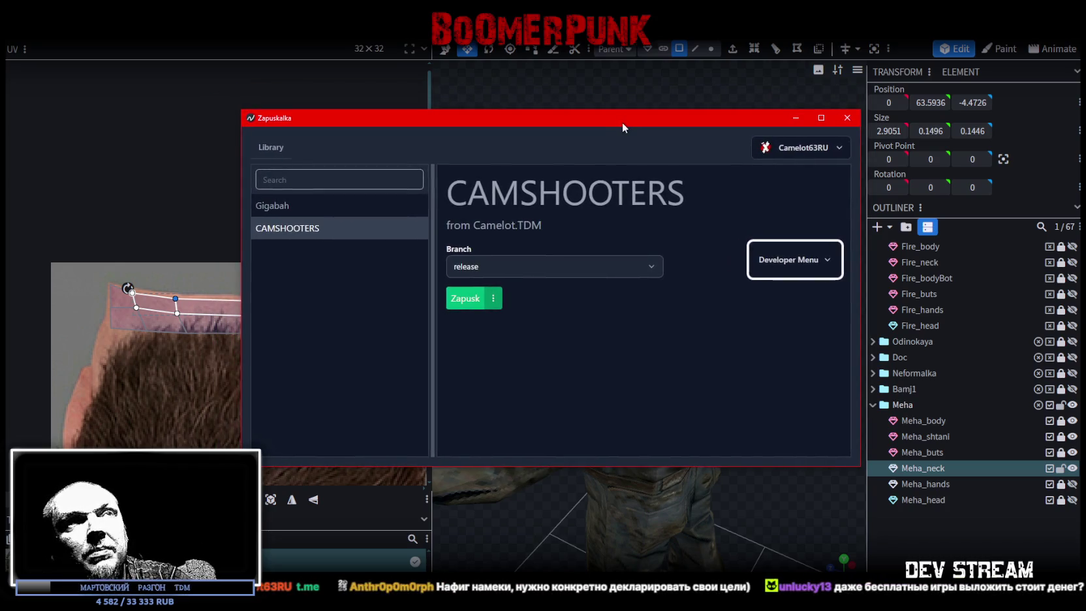
key(alt+Tab)
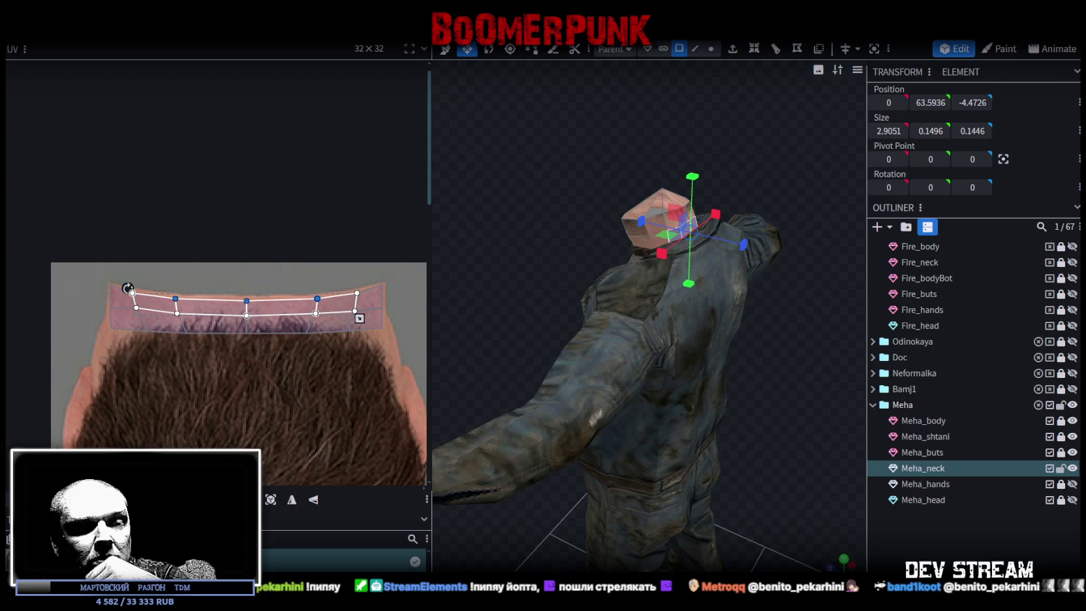
key(alt+Tab)
Open the Tell Some Story: Foz store page and scroll down to its Features list.
click(579, 376)
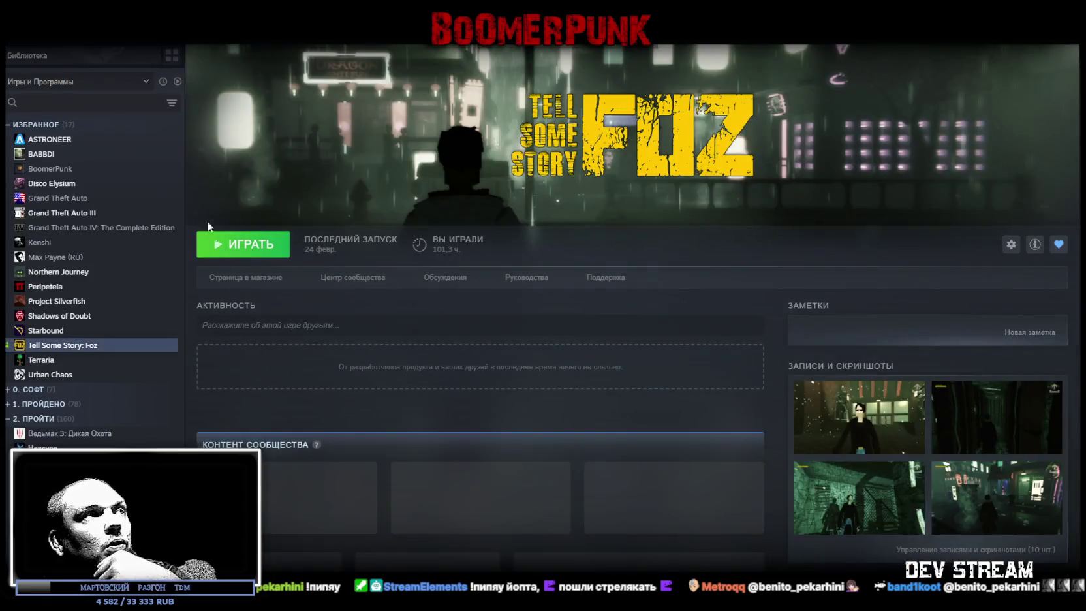
click(245, 277)
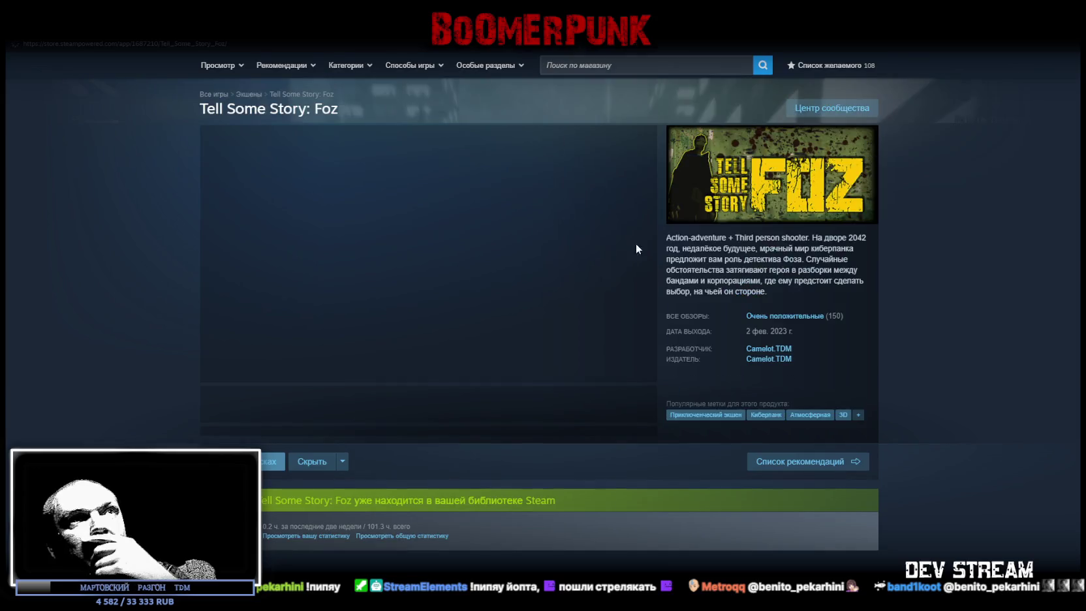
scroll(825, 298, down, 5)
scroll(822, 352, down, 3)
scroll(847, 323, down, 3)
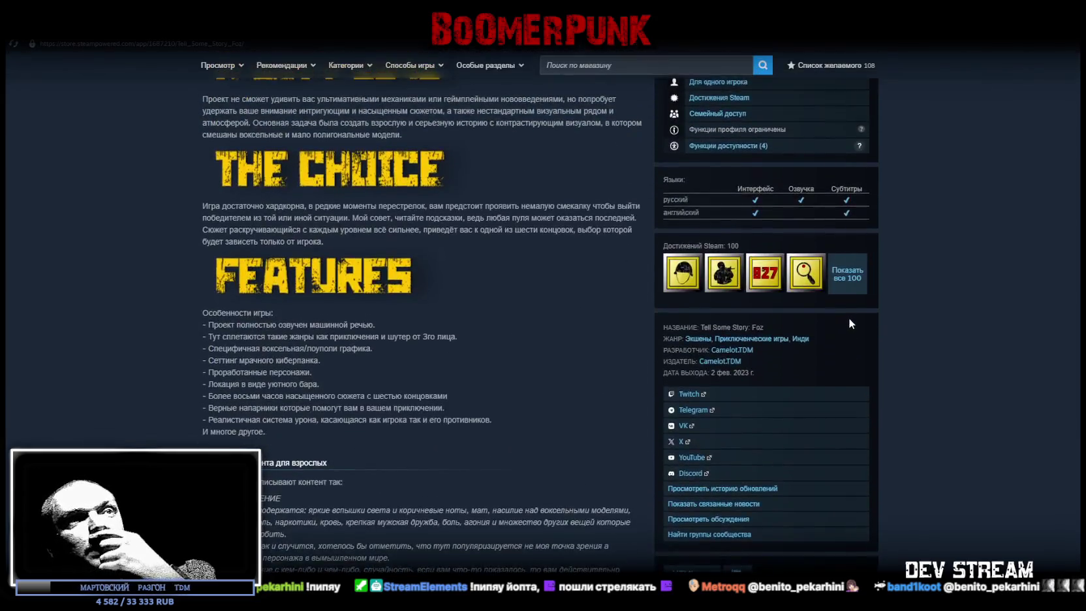
scroll(850, 323, down, 2)
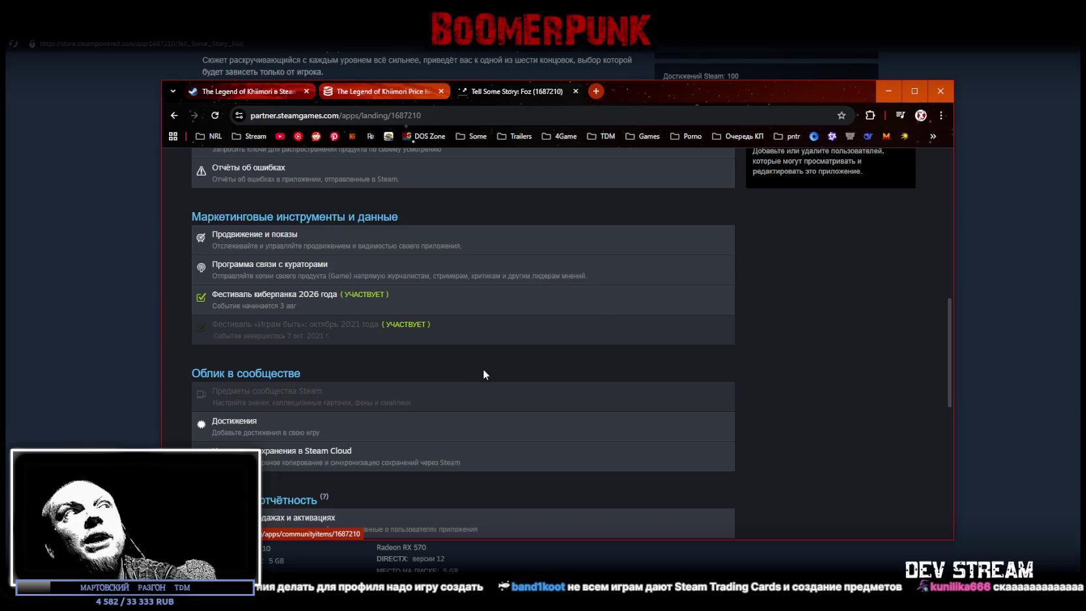
Reposition the Steamworks Chrome window to view the app's landing sections.
drag(707, 94, 1085, 78)
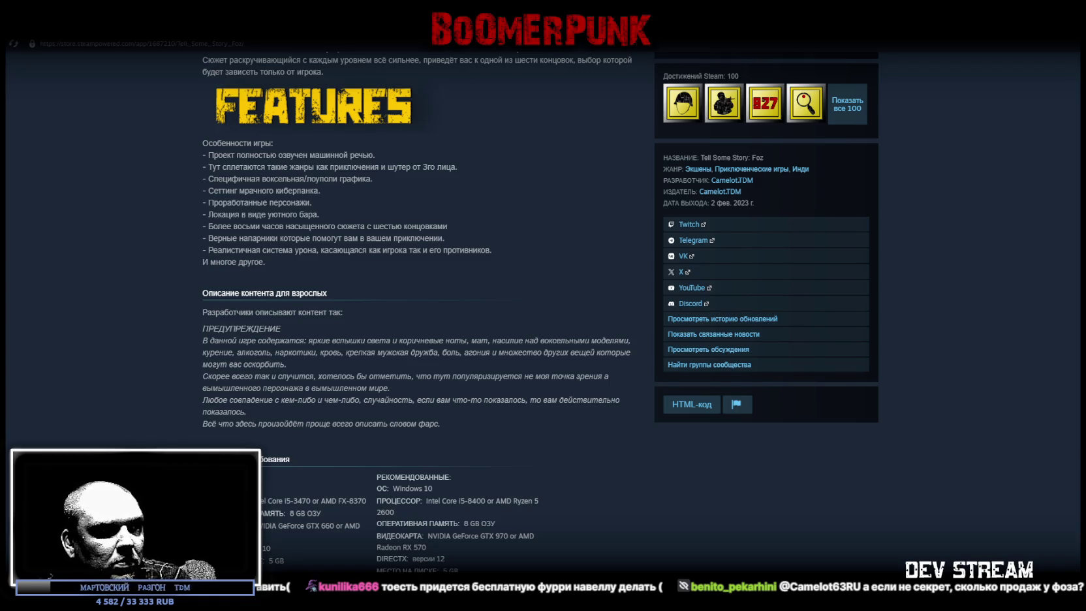
Bring up the Steamworks sales report and highlight the 3,379 Steam units and -146 returns.
key(alt+Tab)
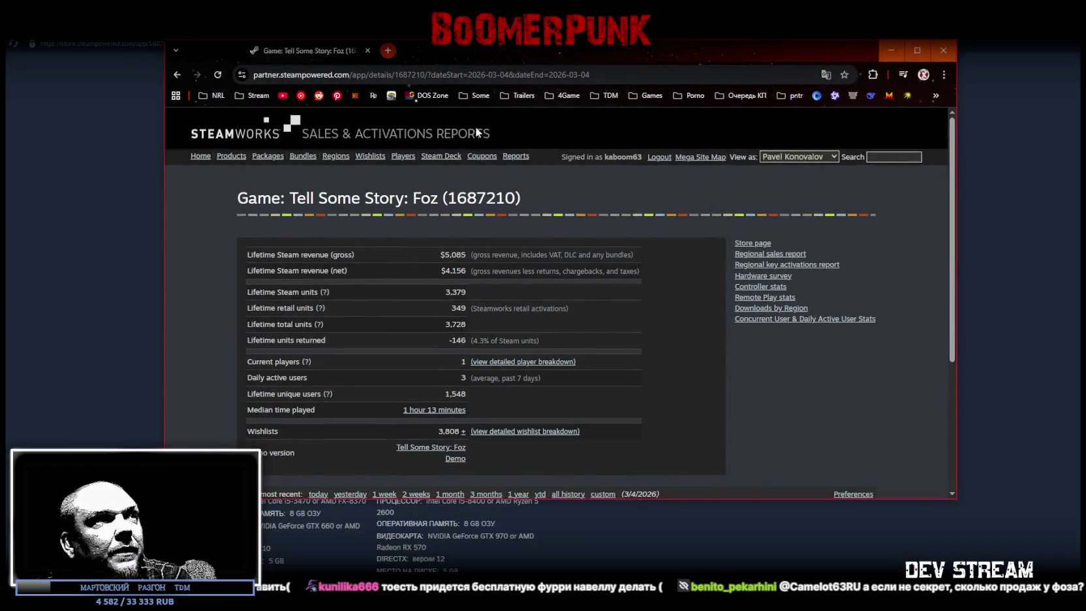
drag(446, 291, 466, 291)
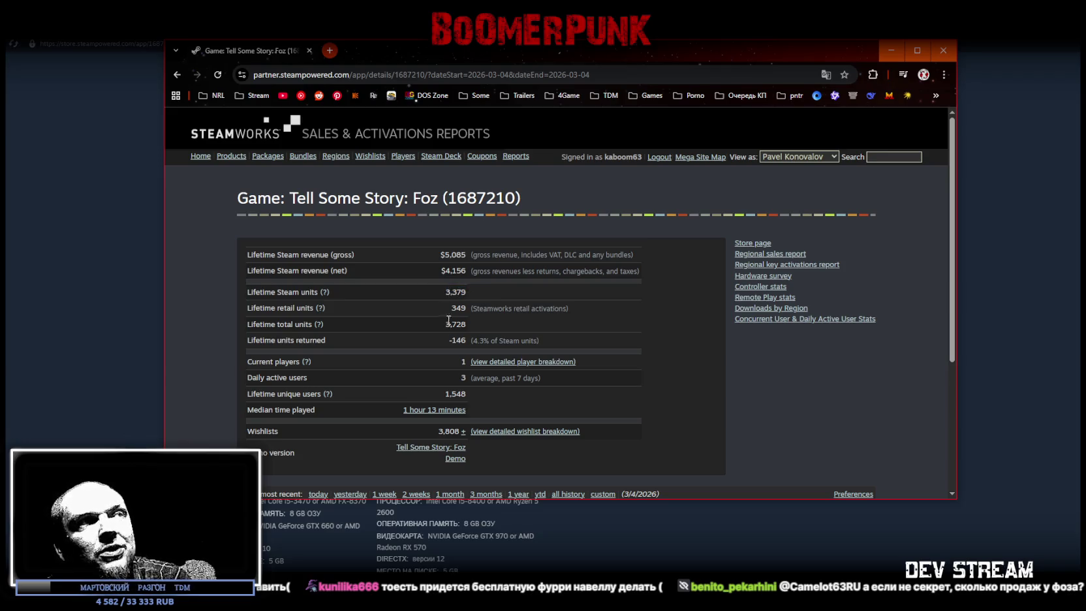
drag(451, 339, 466, 340)
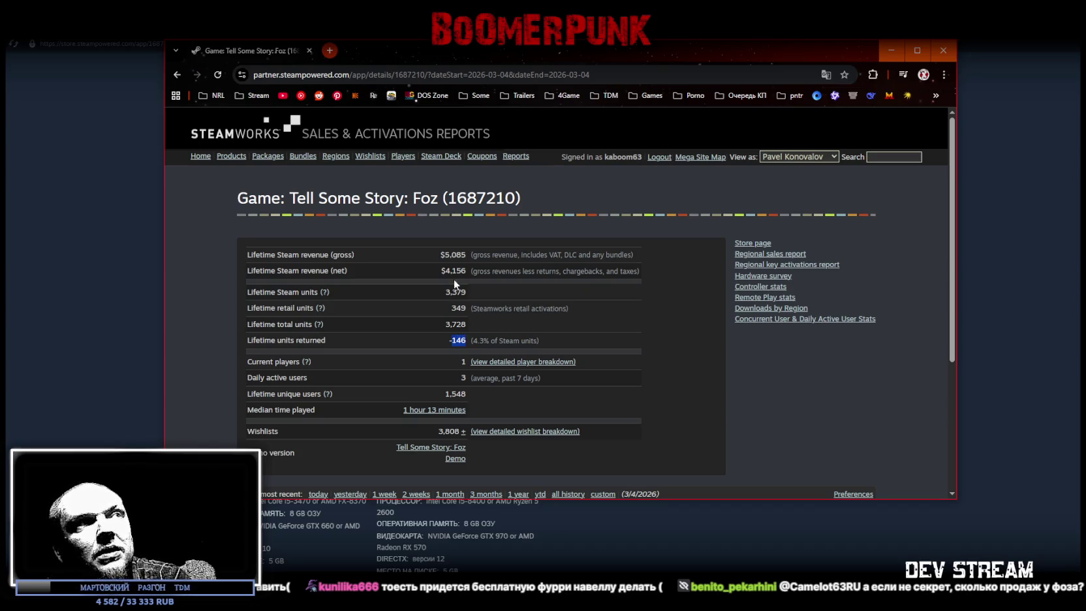
drag(446, 271, 463, 271)
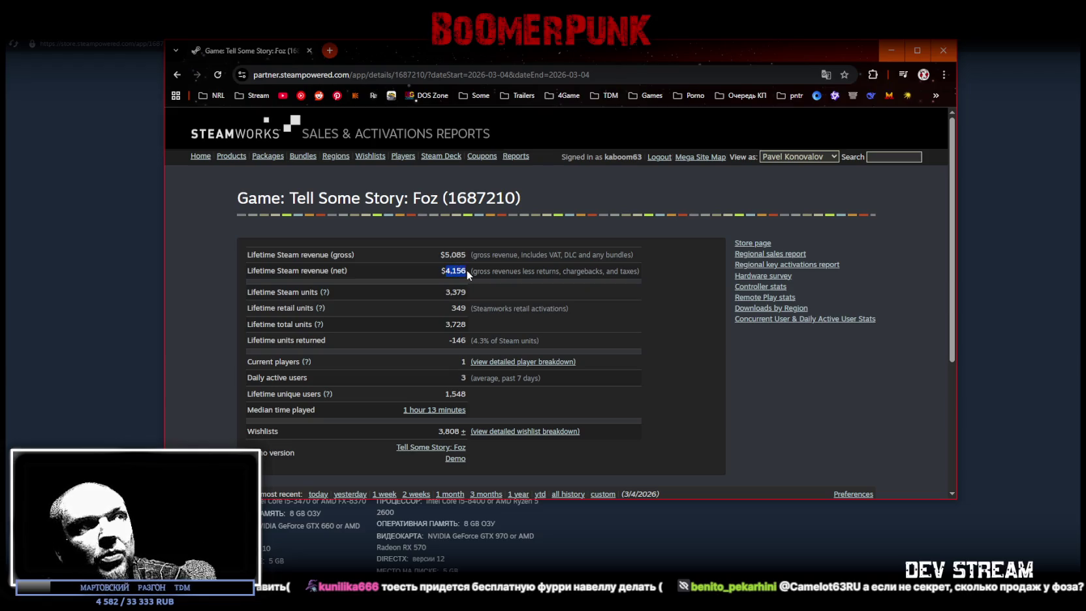
click(678, 313)
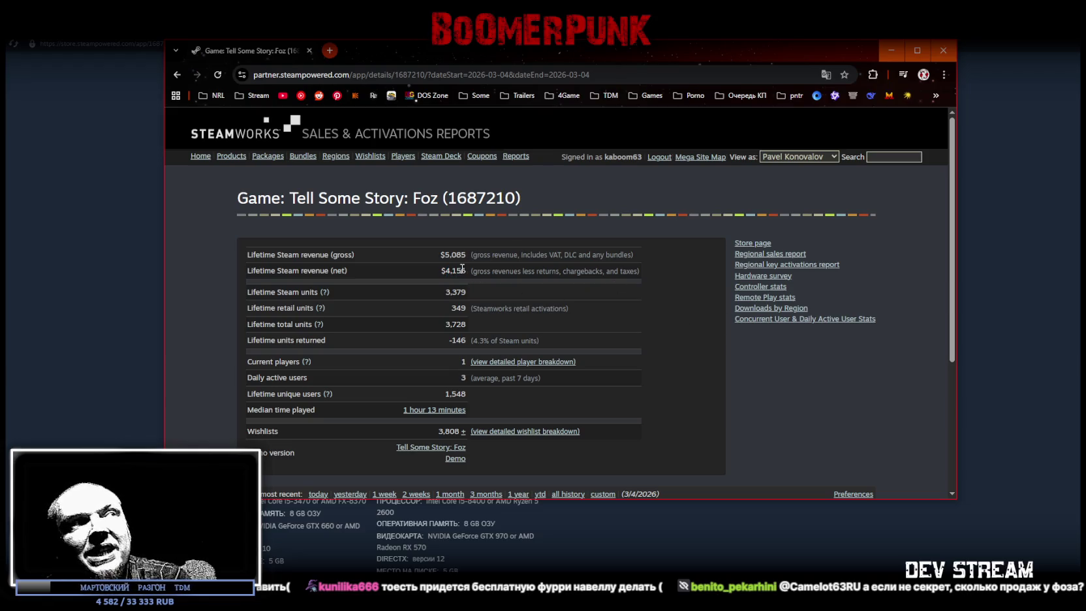
Highlight the $4,156 net revenue, current players and 349 retail units, then hide the report.
drag(467, 272, 449, 271)
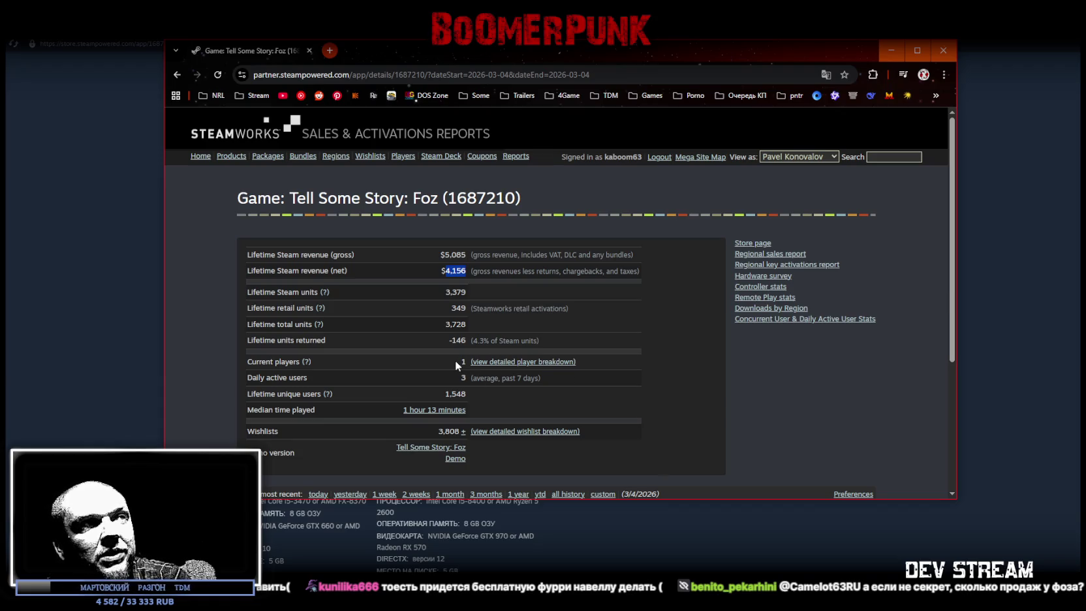
drag(457, 360, 464, 360)
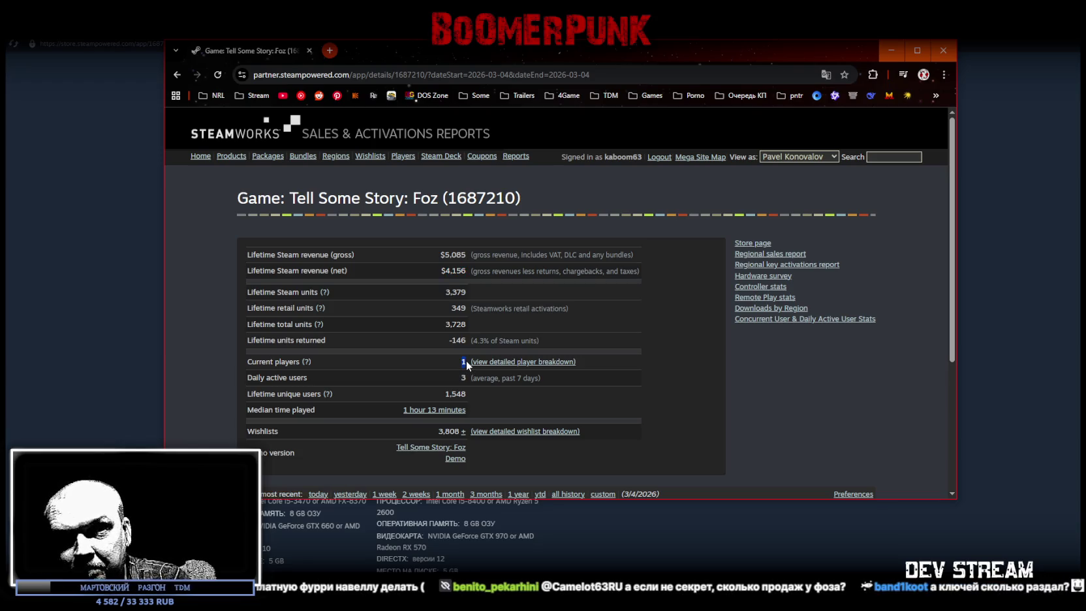
drag(450, 308, 468, 314)
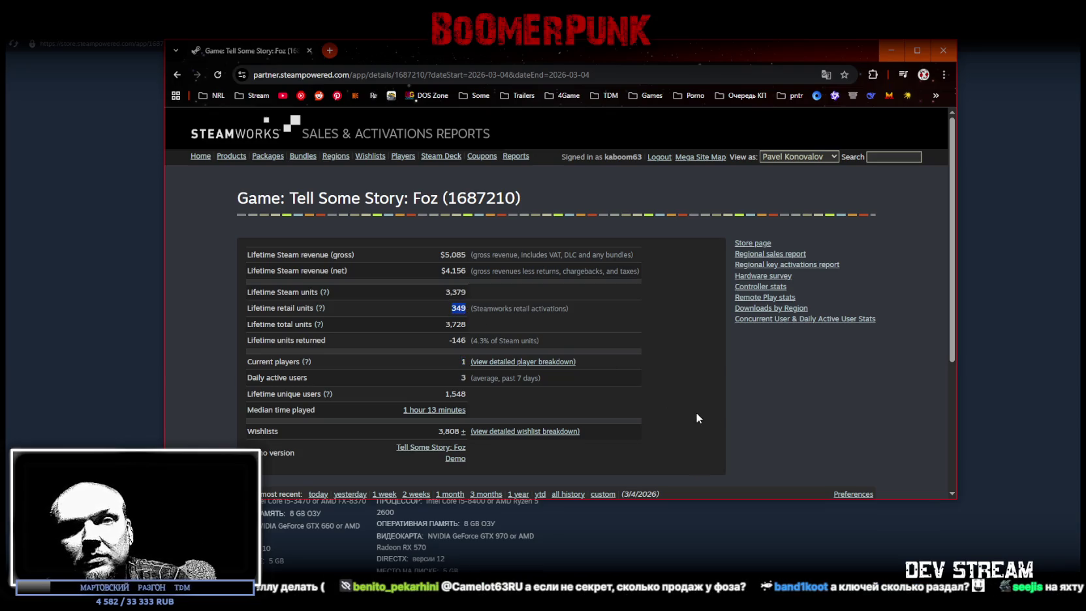
drag(451, 308, 467, 311)
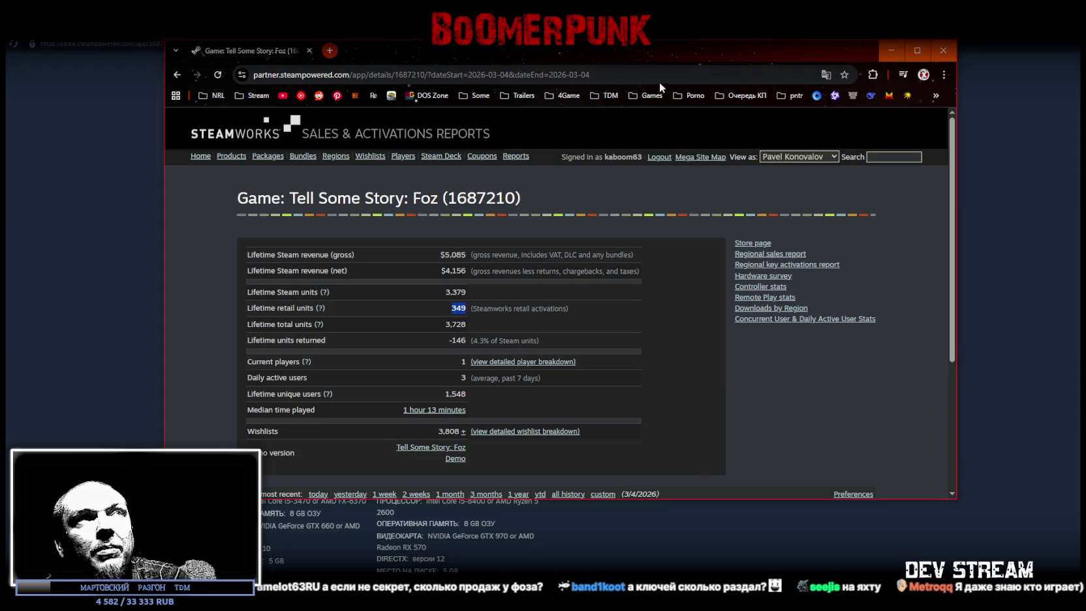
key(alt+Tab)
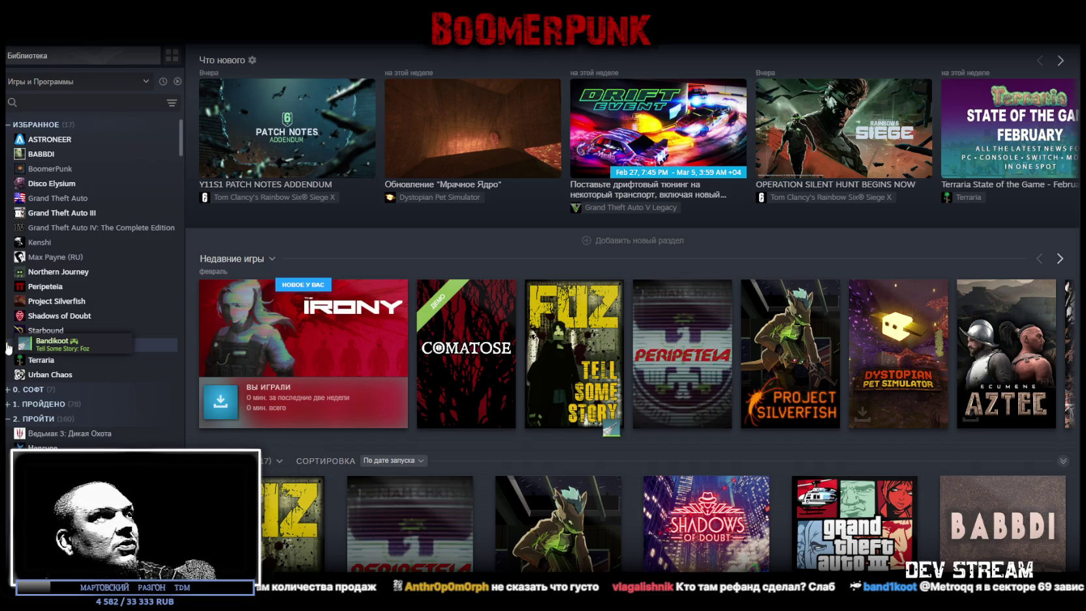
Open the Tell Some Story: Foz game page from the Steam library sidebar.
click(576, 356)
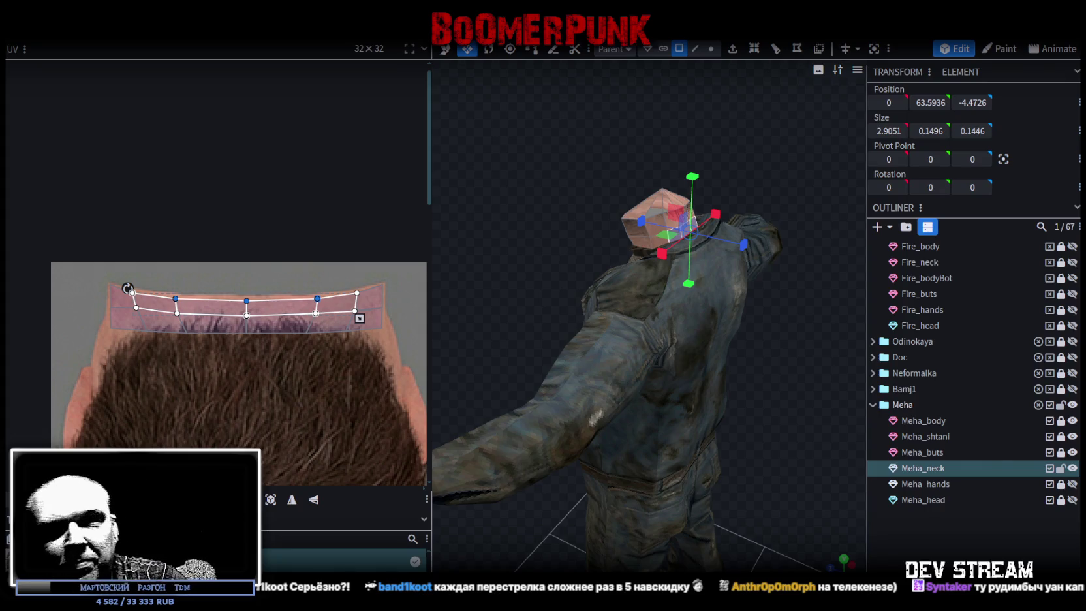
Raise the right UV face's top vertices and move the lower strip vertices down onto the skin.
click(314, 295)
scroll(236, 279, up, 2)
click(299, 295)
drag(299, 295, 299, 292)
click(86, 322)
click(86, 347)
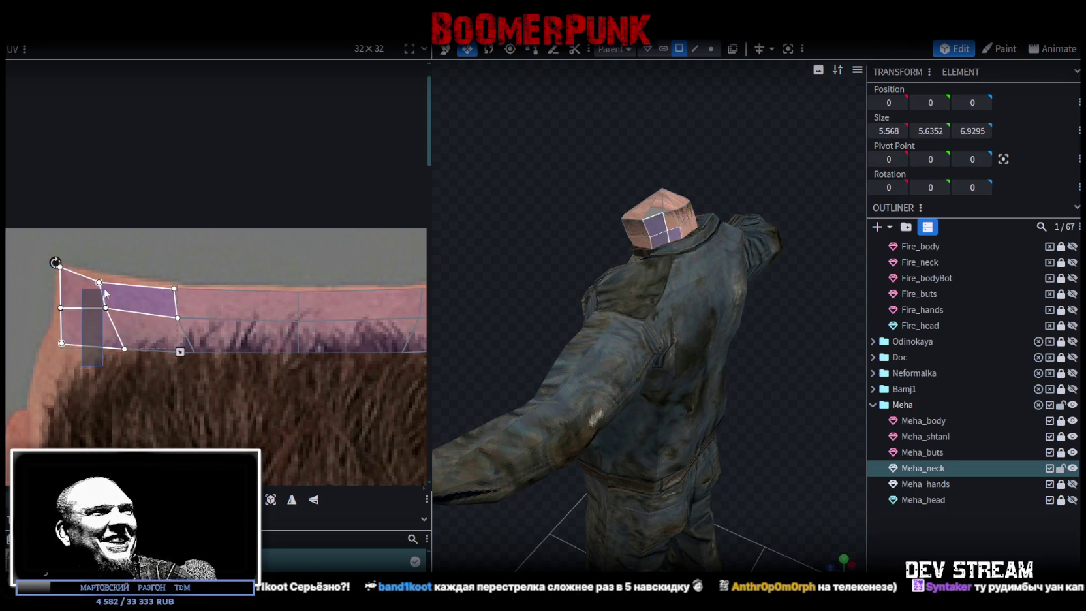
scroll(176, 384, down, 3)
scroll(154, 340, up, 2)
mouse_move(65, 340)
mouse_down()
mouse_move(365, 301)
mouse_move(76, 291)
mouse_up()
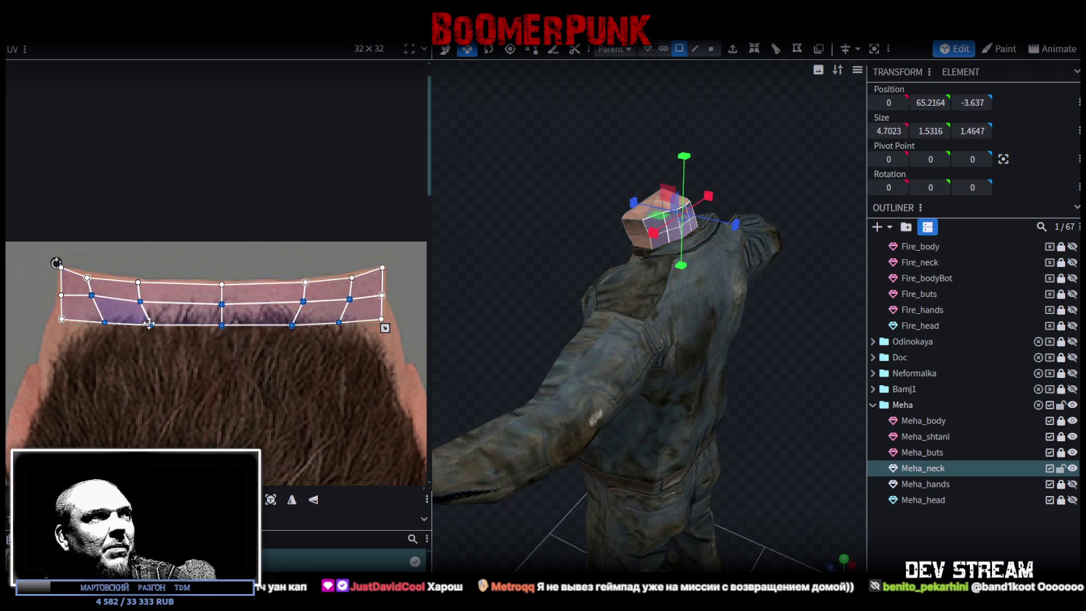
drag(152, 325, 151, 329)
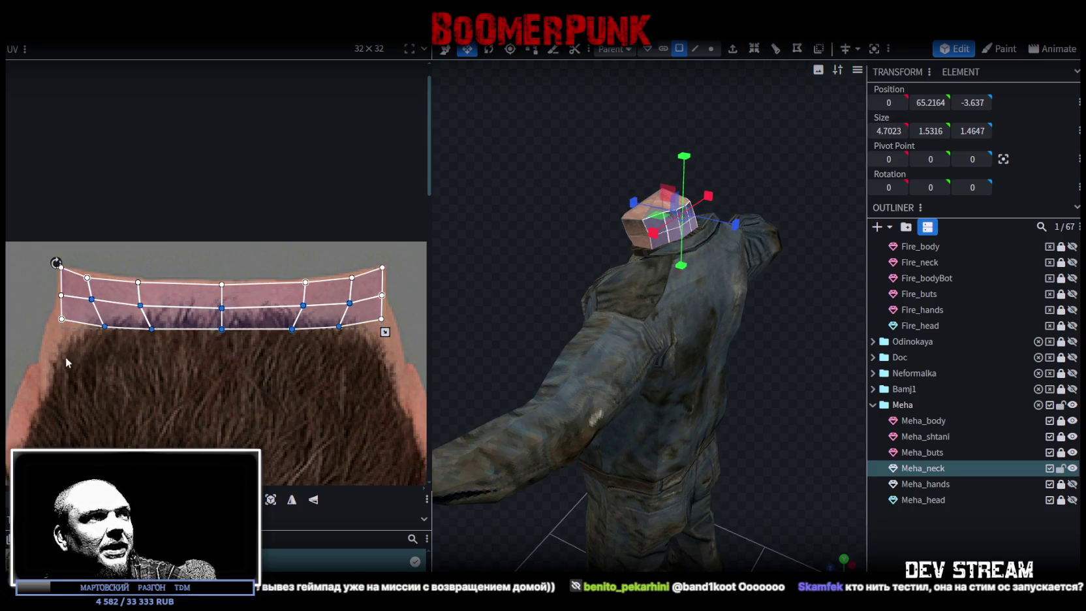
click(222, 394)
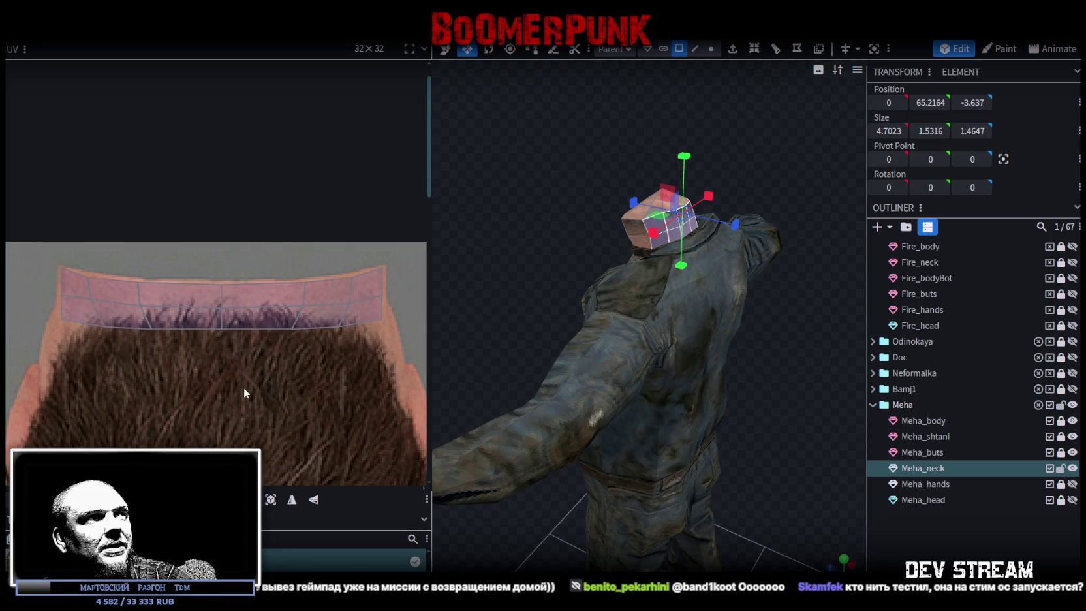
Shift the strip's right-end vertices right and left-side vertices left, then deselect everything.
drag(360, 356, 292, 320)
shift+drag(221, 356, 293, 321)
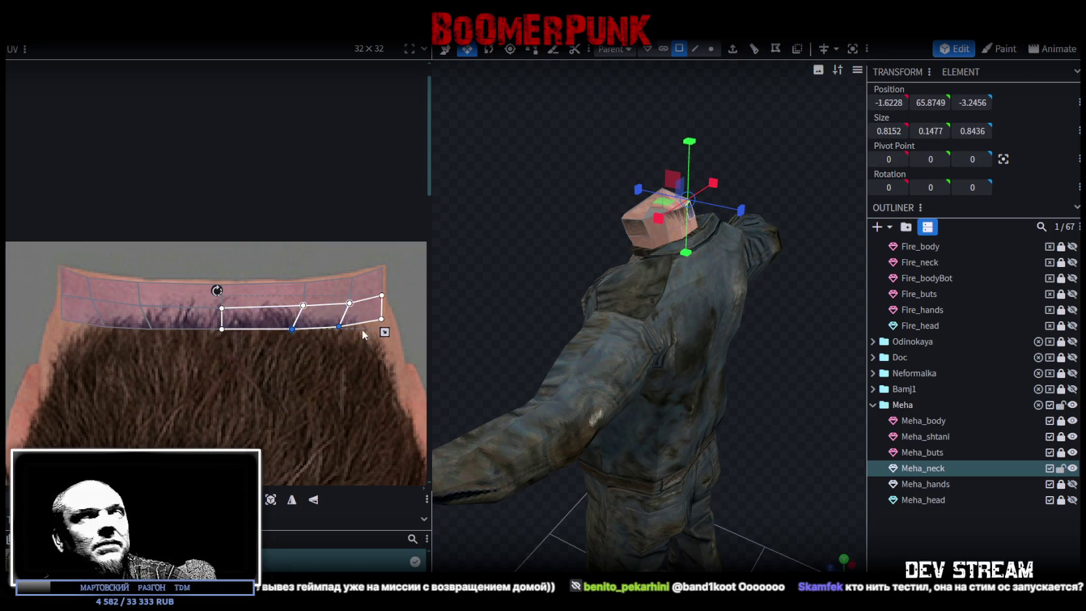
drag(357, 355, 286, 322)
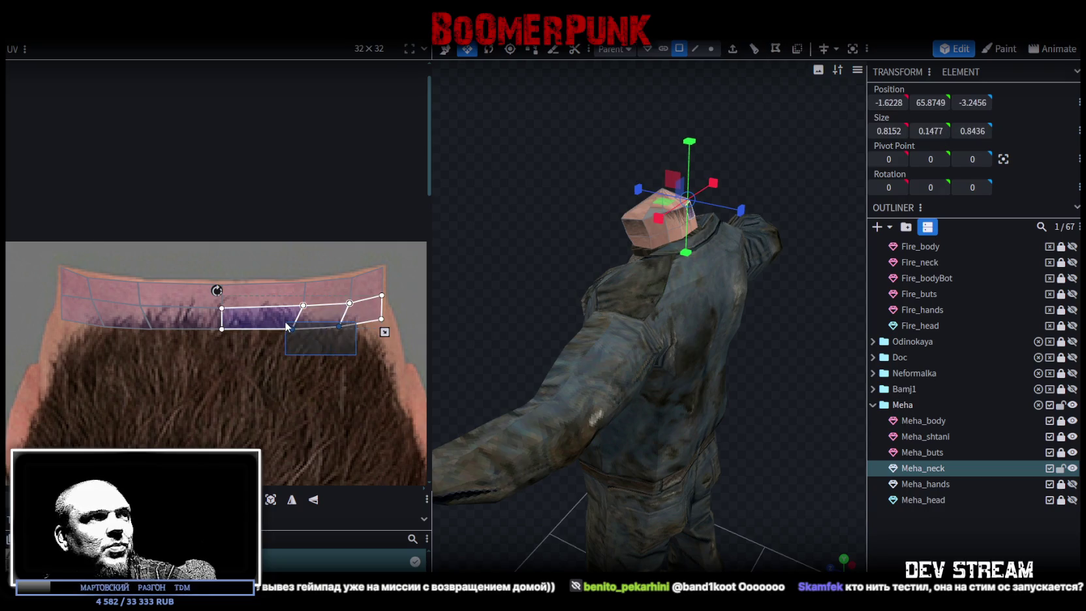
drag(339, 326, 347, 327)
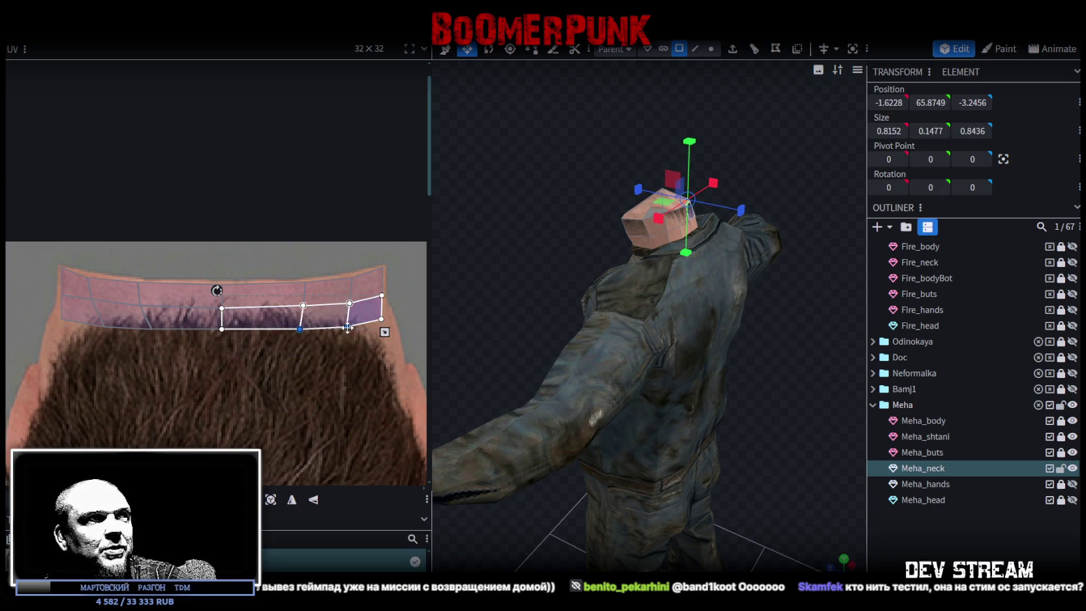
click(102, 336)
drag(150, 330, 141, 330)
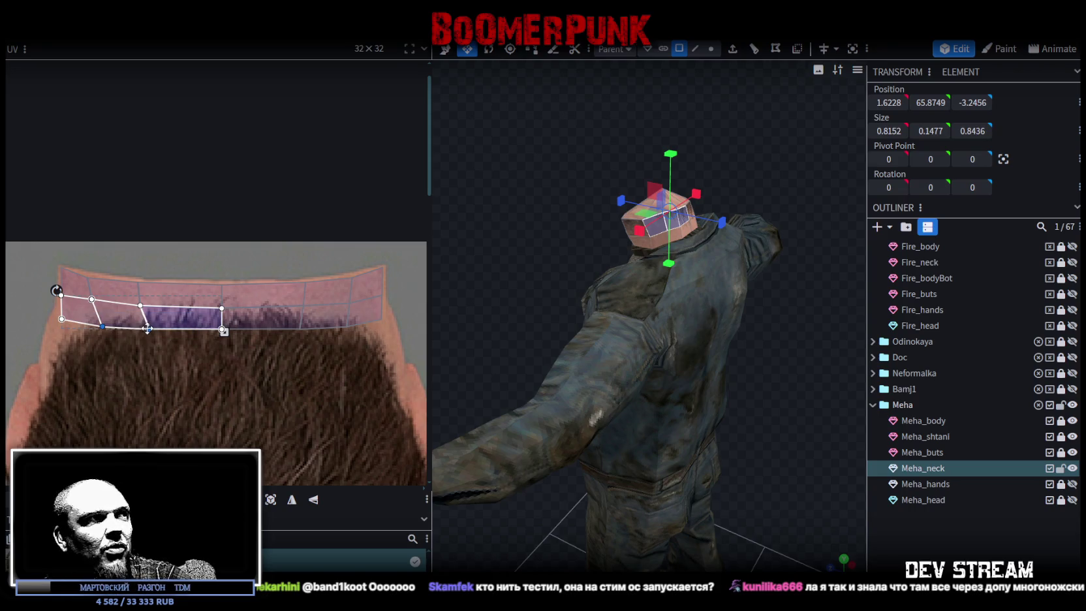
click(238, 411)
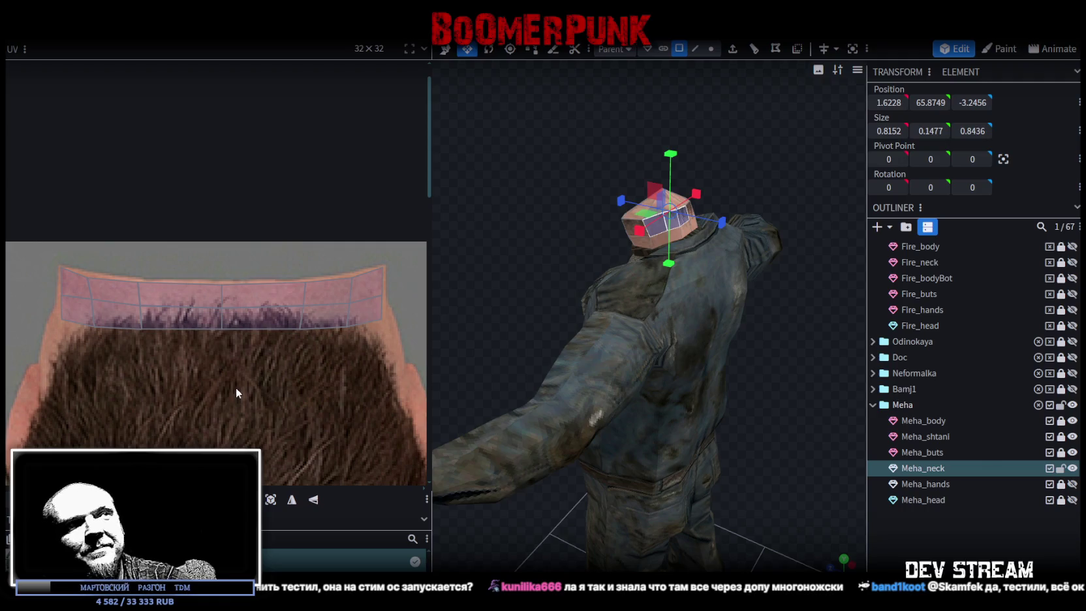
click(471, 295)
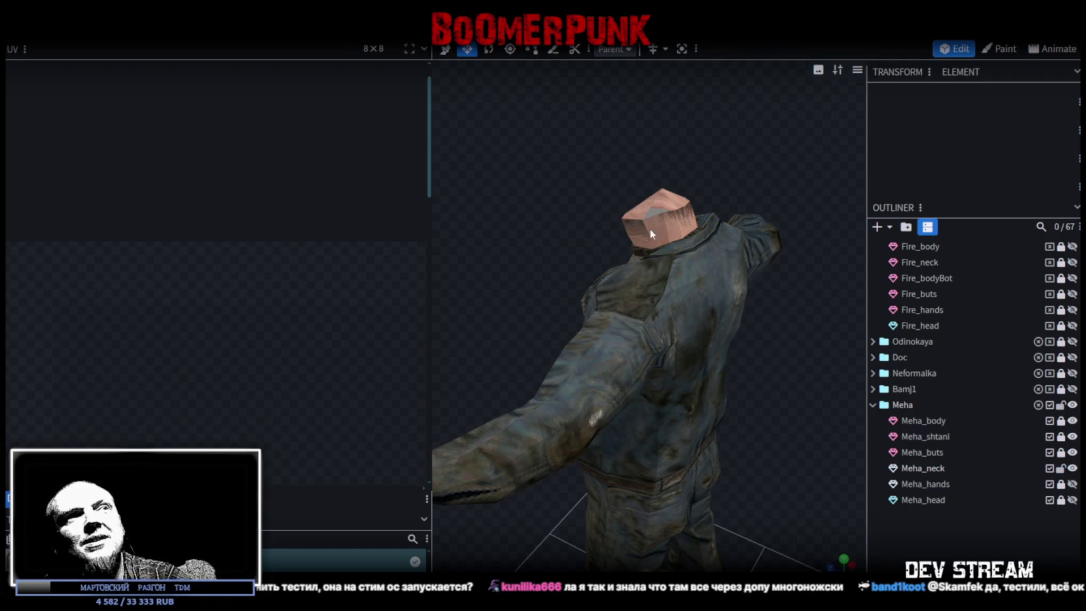
Reselect Meha_neck and stretch its whole UV strip upward over the top skin band.
click(661, 227)
scroll(160, 359, down, 1)
scroll(161, 358, down, 1)
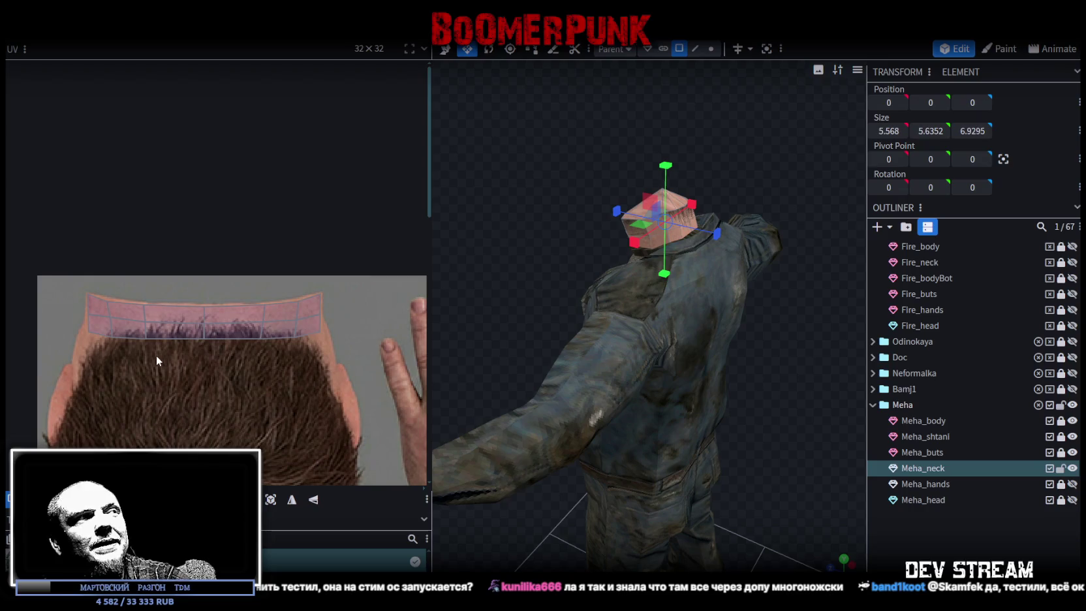
drag(64, 368, 334, 329)
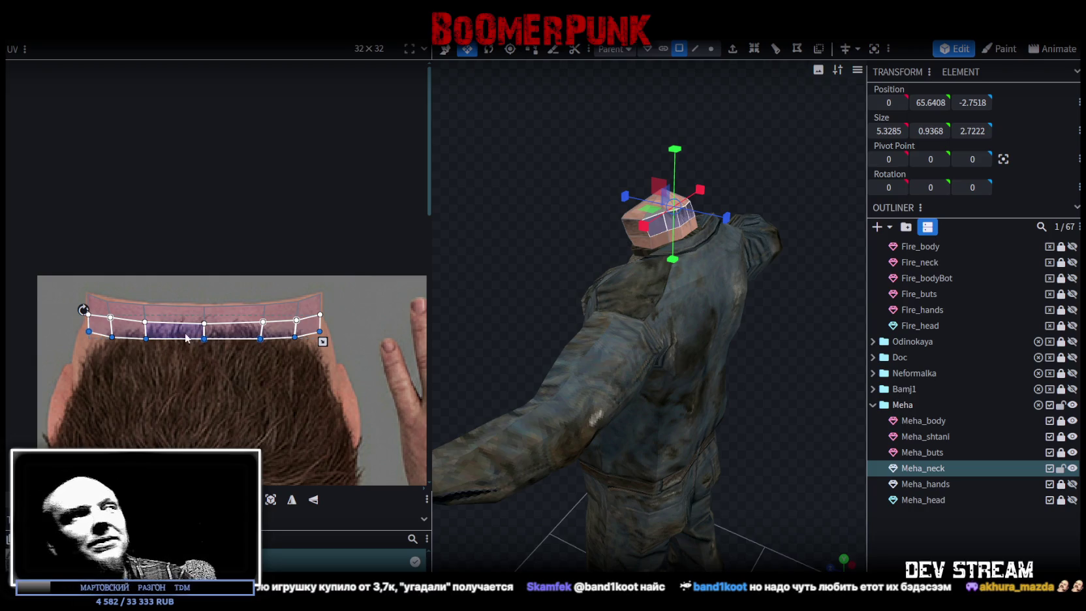
drag(90, 370, 376, 312)
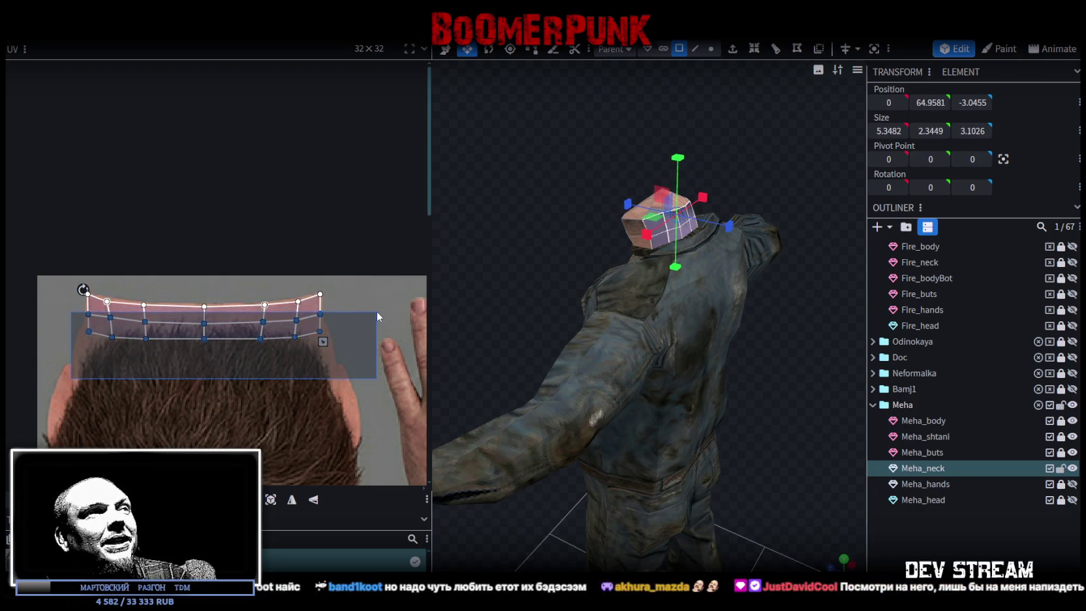
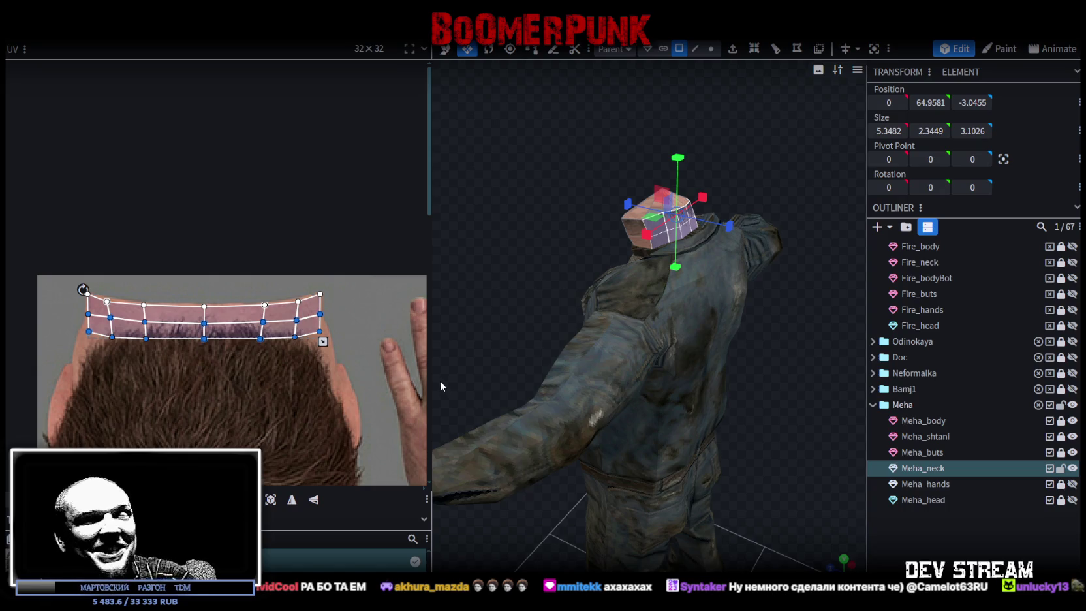
Select Meha_hands instead of Meha_neck with the whole character in view, then switch to Unity.
drag(486, 365, 731, 283)
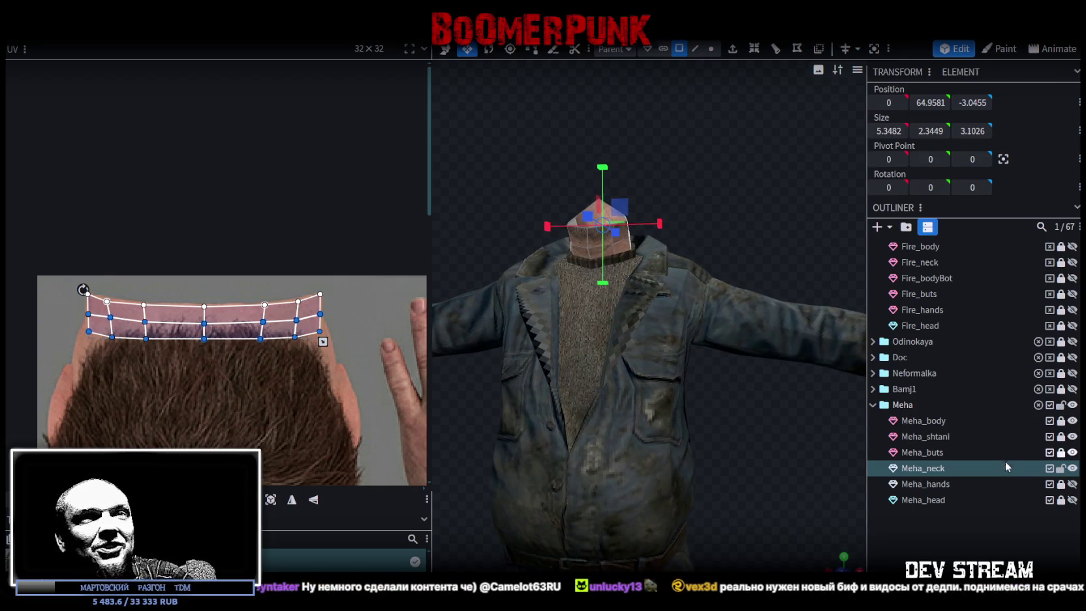
click(1061, 469)
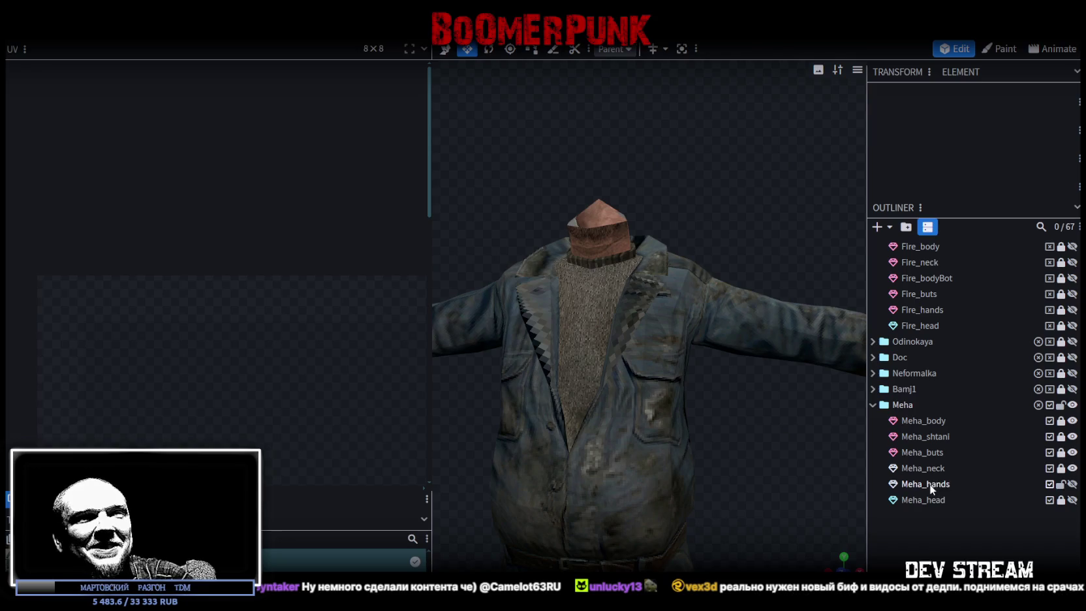
click(930, 489)
scroll(697, 421, down, 5)
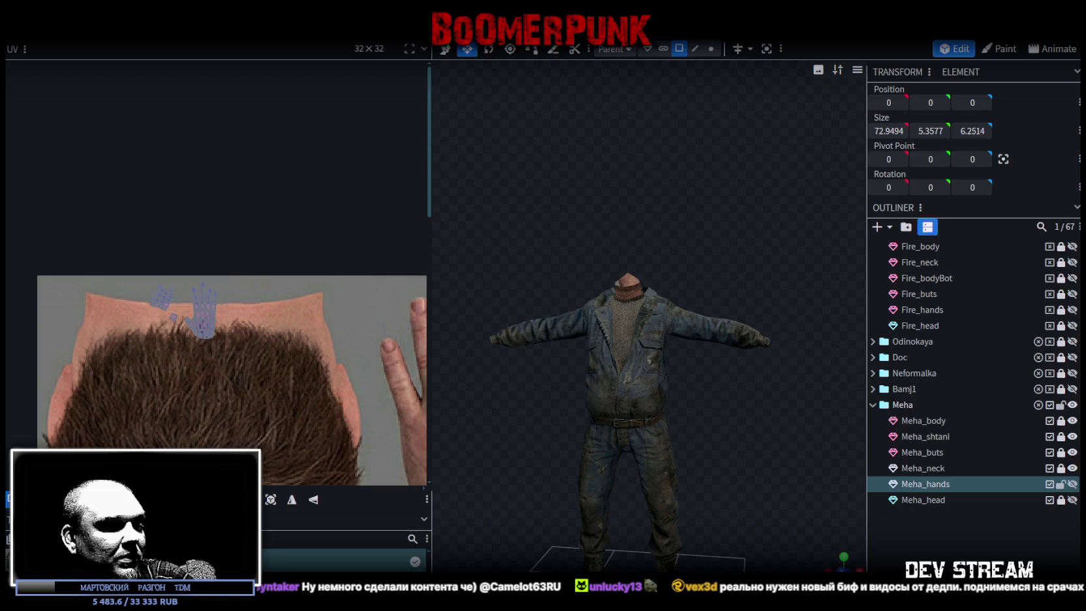
key(alt+Tab)
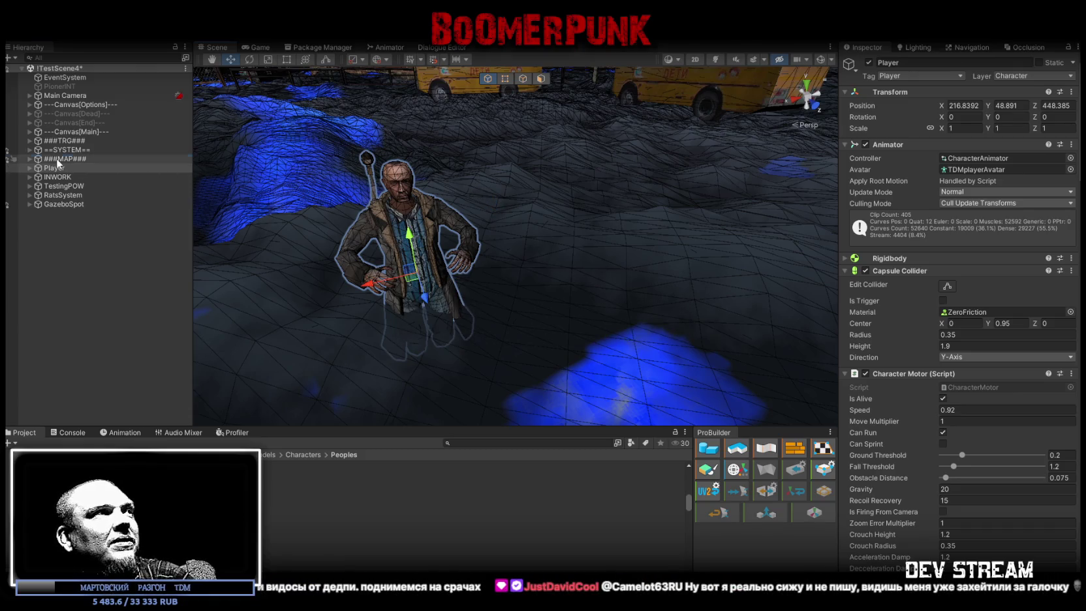
Move the Player onto the building on the left of the map and frame it in the Scene view.
mouse_move(249, 179)
right_down()
mouse_move(582, 194)
mouse_move(690, 218)
right_up()
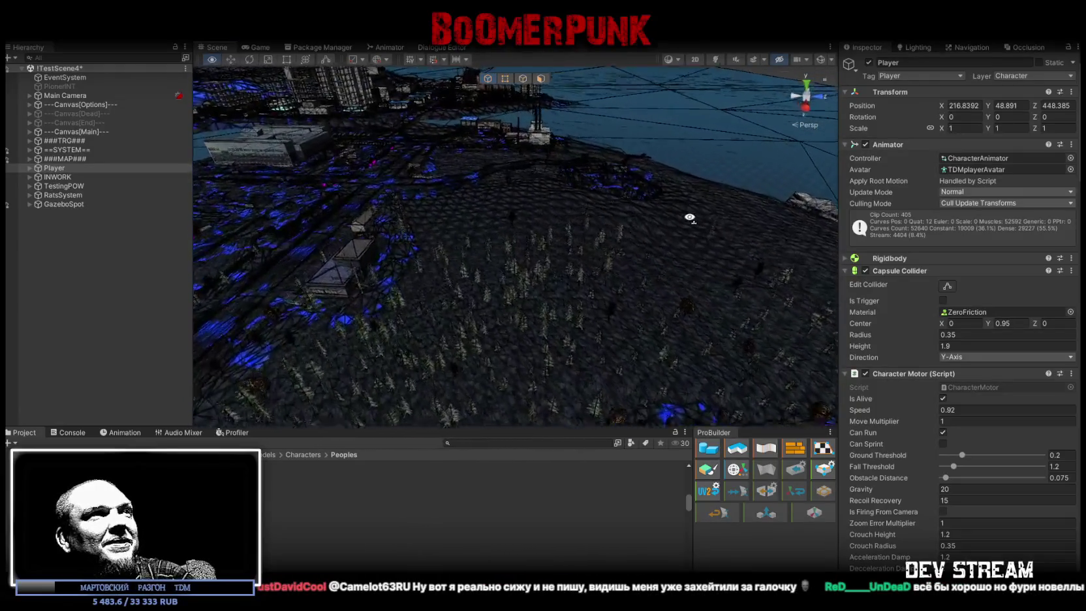
right_drag(689, 218, 1003, 300)
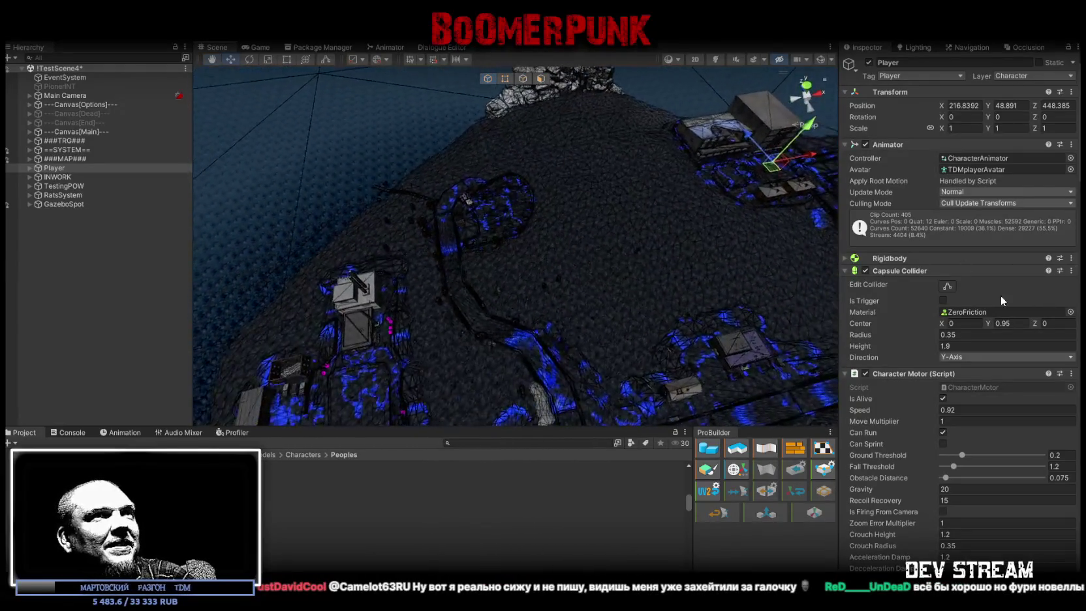
drag(770, 167, 363, 352)
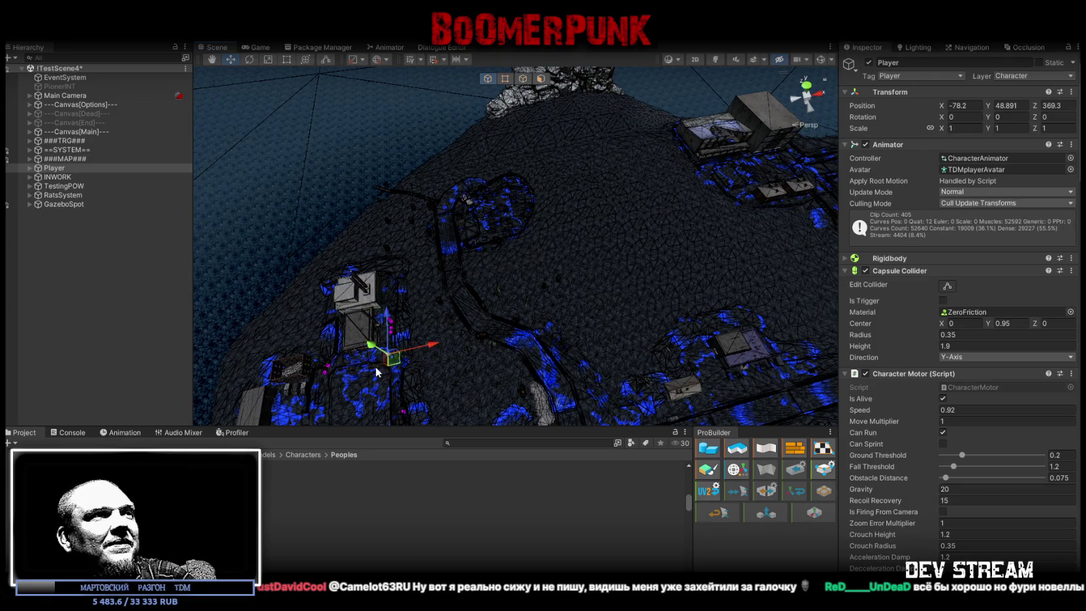
key(f)
right_drag(498, 261, 520, 195)
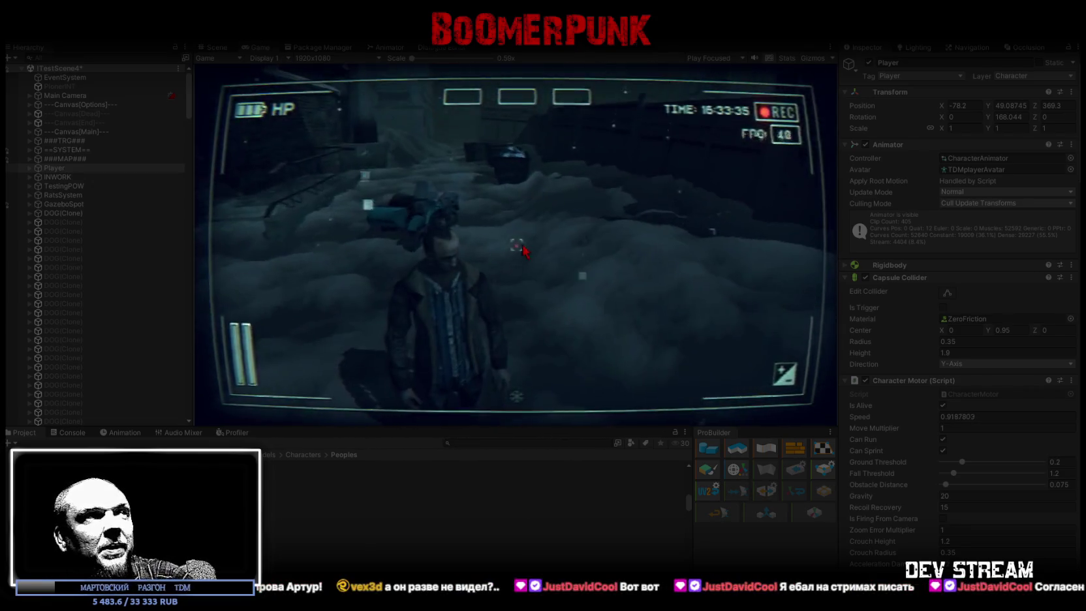
In the in-game Bag, equip the yellow item, the cap, the rifle and other items.
key(Escape)
click(566, 157)
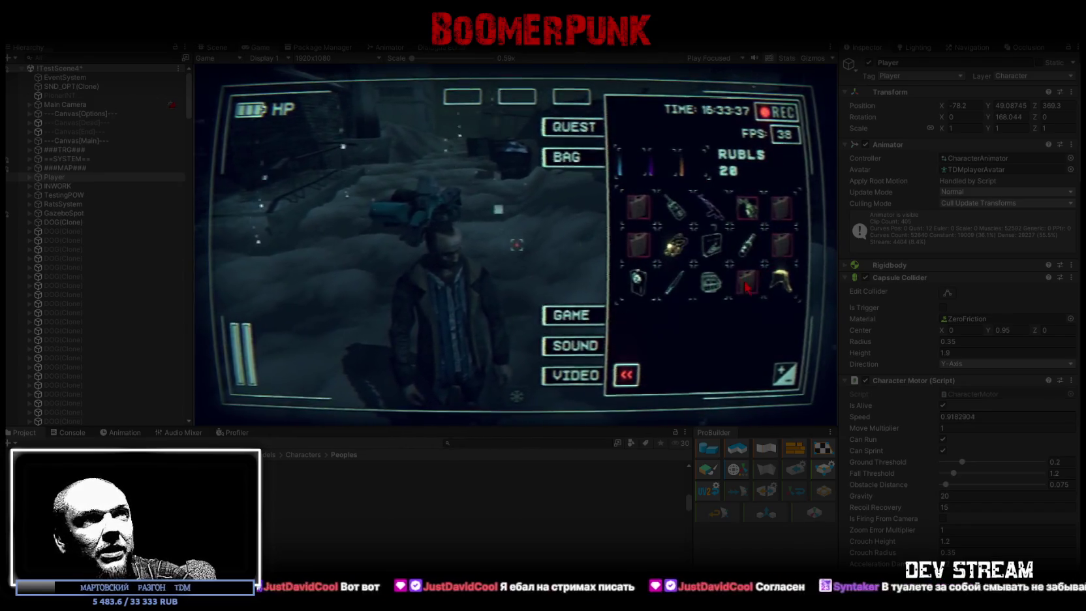
click(780, 280)
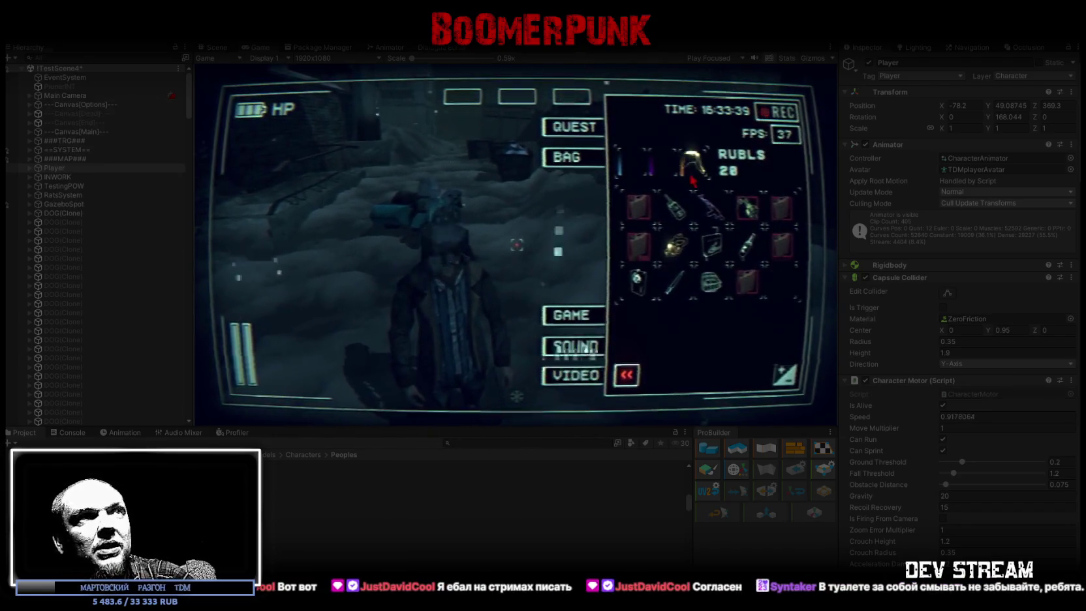
click(711, 284)
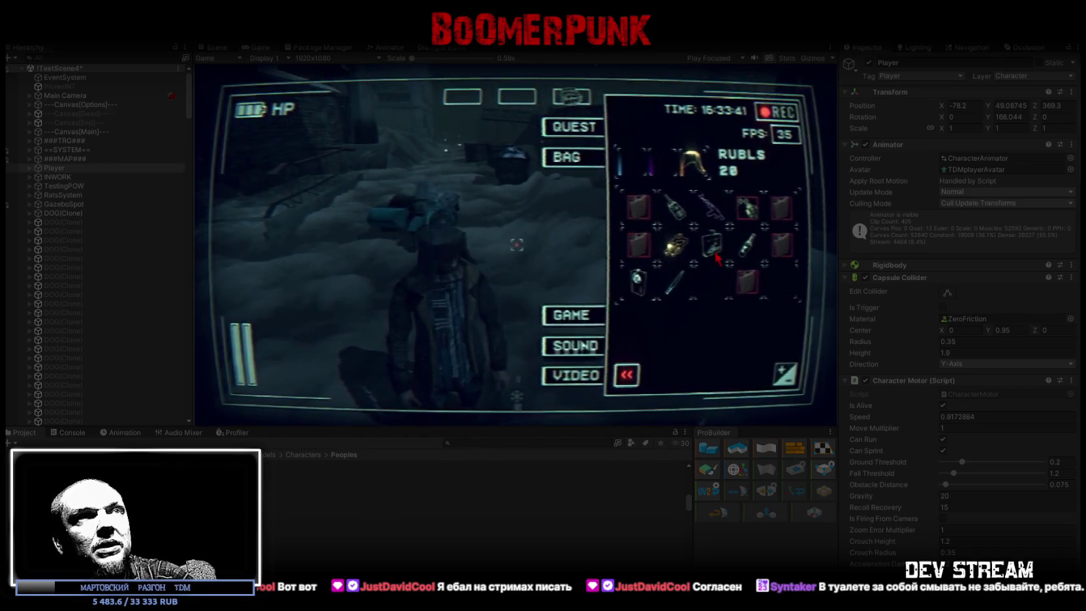
click(715, 254)
click(636, 280)
click(712, 209)
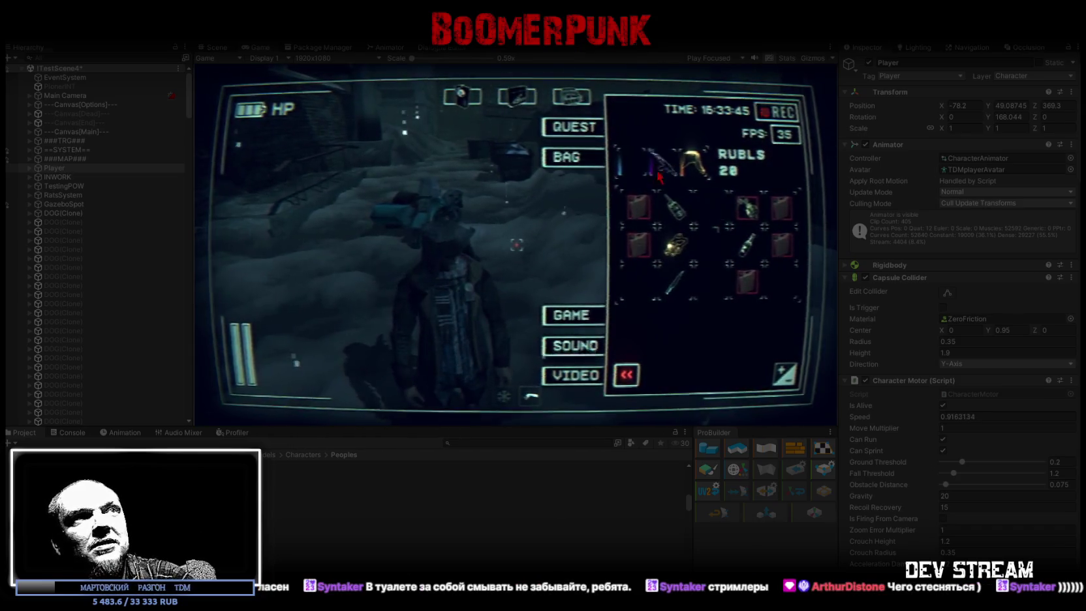
Close the inventory and maximise the Game view to fill the editor.
key(Tab)
key(Tab)
key(Tab)
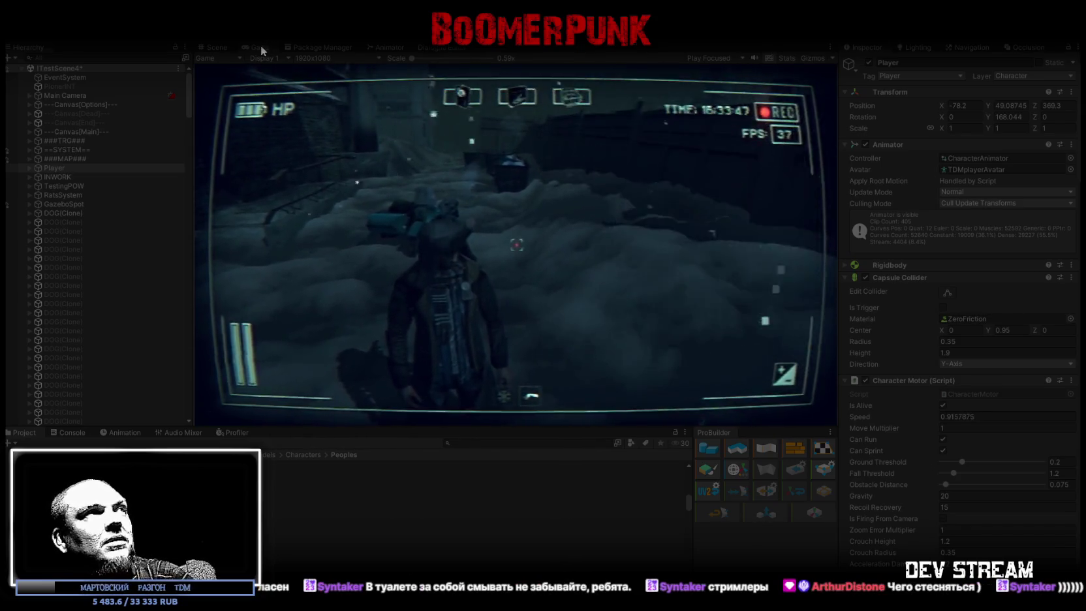
double_click(260, 45)
key(Tab)
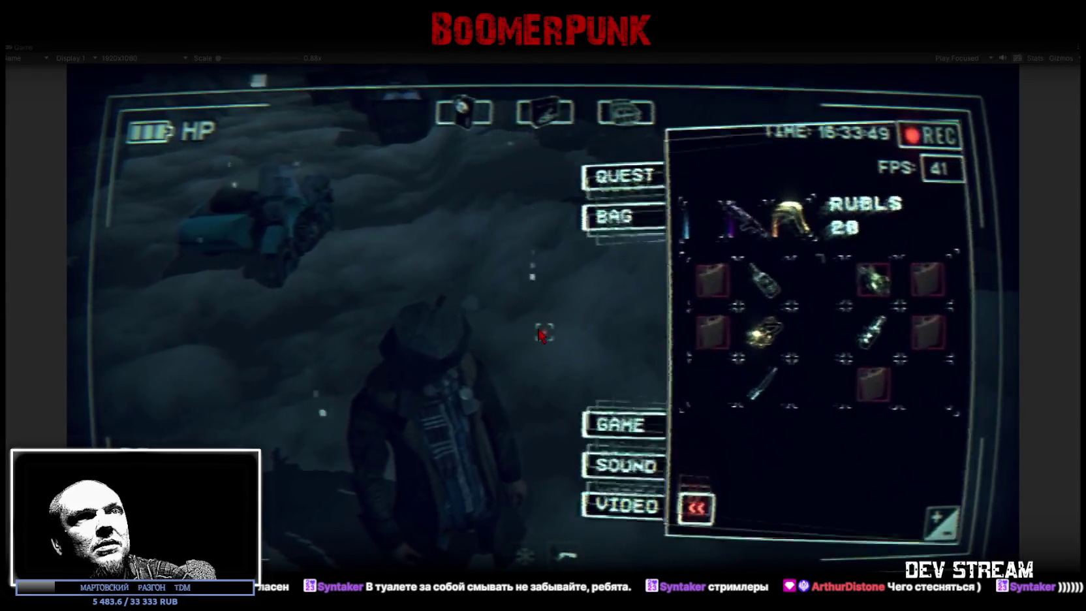
key(Tab)
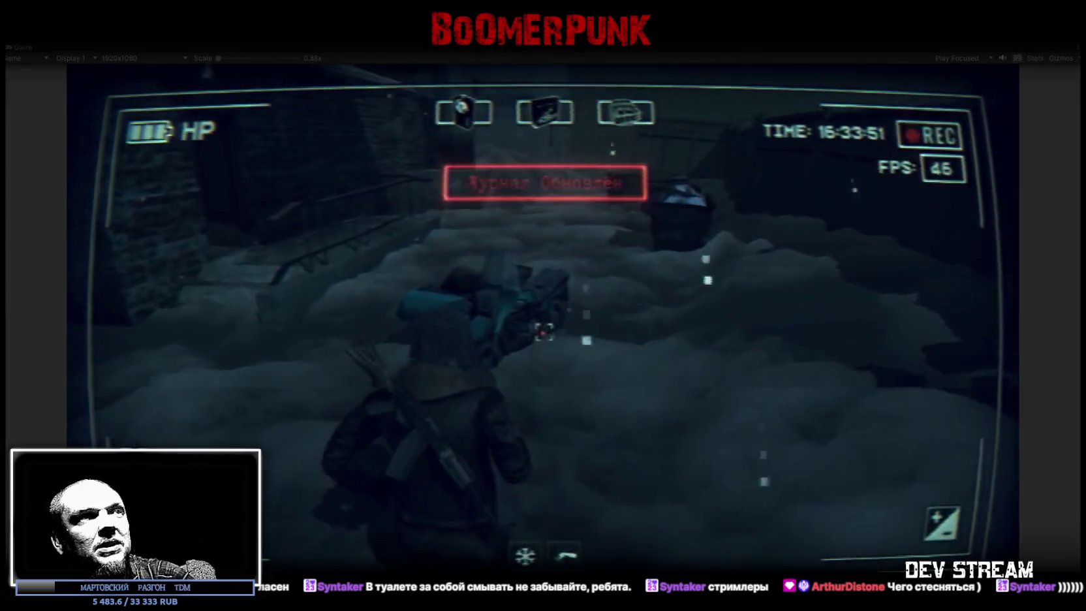
Open the inventory, inspect an item's details, then close it and keep playing.
key(Tab)
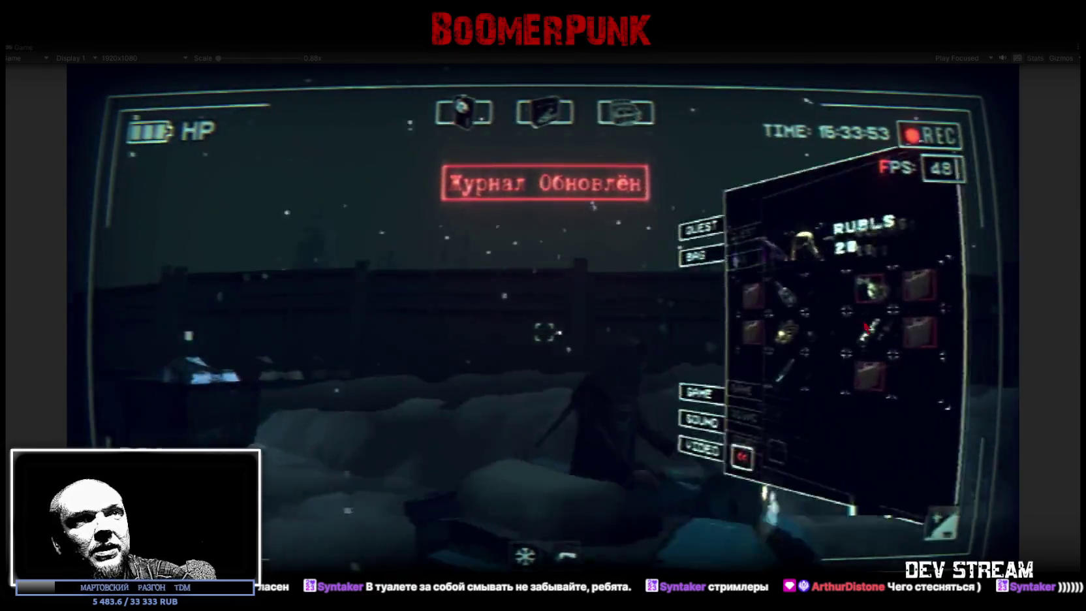
click(888, 331)
key(Tab)
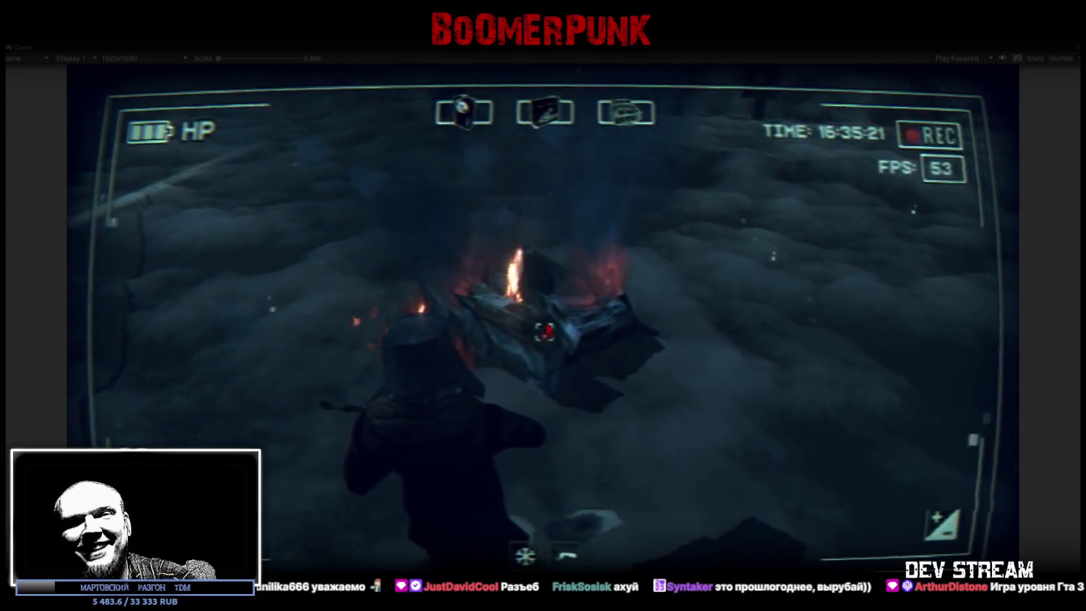
Leave the game and return to the Meha model in Blockbench, viewing it from above.
key(Tab)
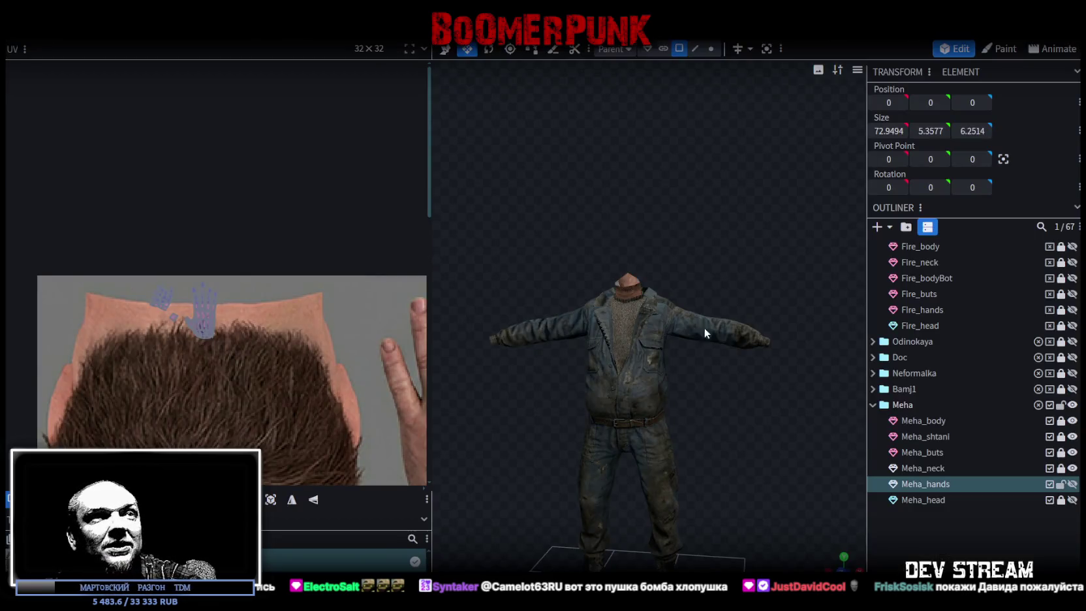
drag(704, 333, 752, 466)
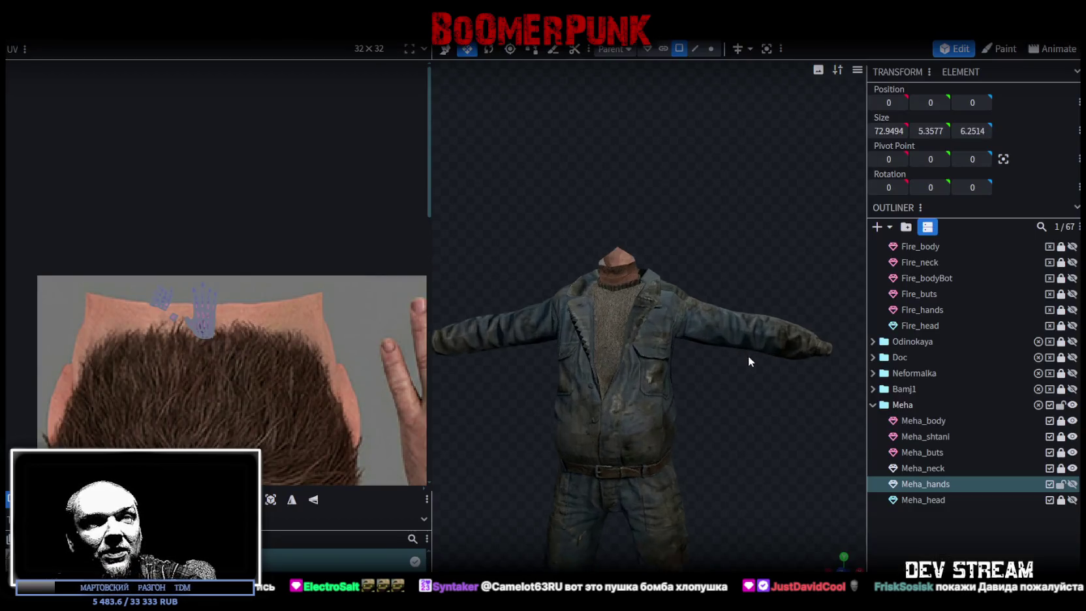
Unhide and select the Meha_hands part, viewing the model from above.
click(1073, 485)
drag(738, 299, 731, 318)
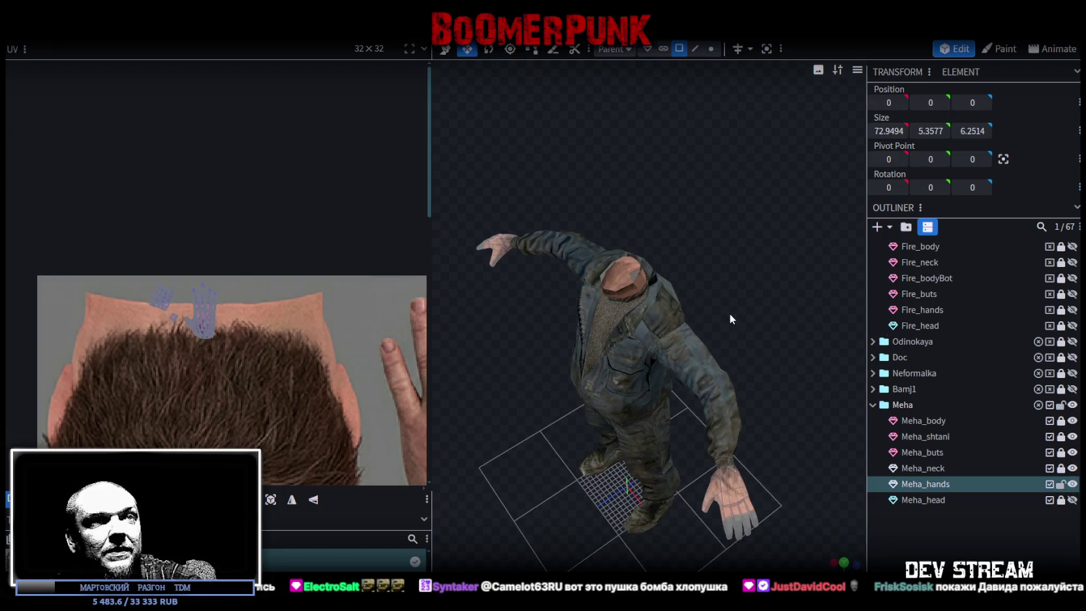
click(729, 504)
scroll(184, 275, down, 3)
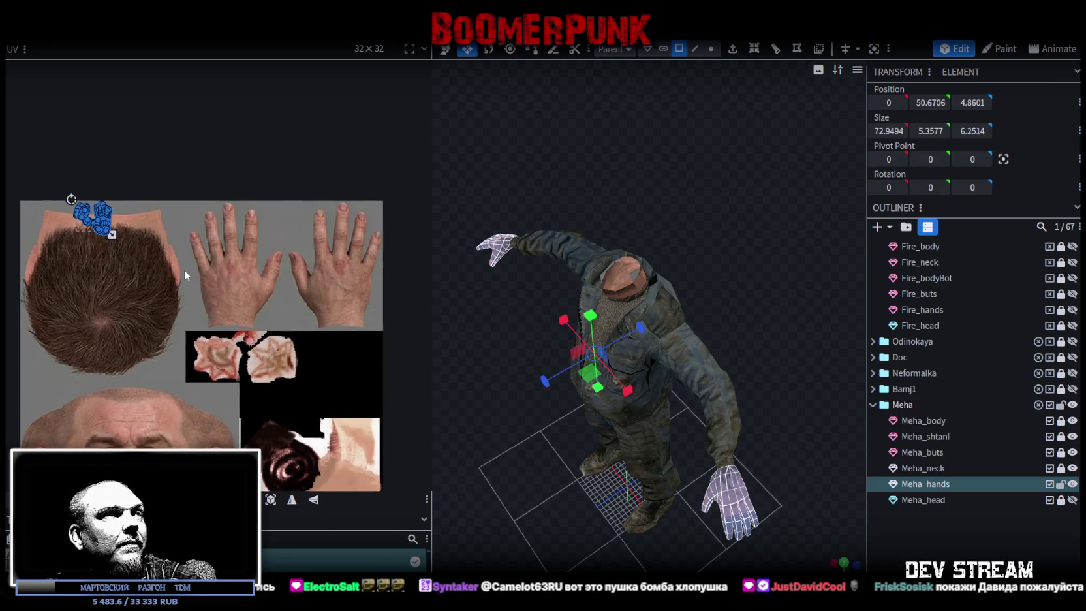
scroll(148, 245, up, 3)
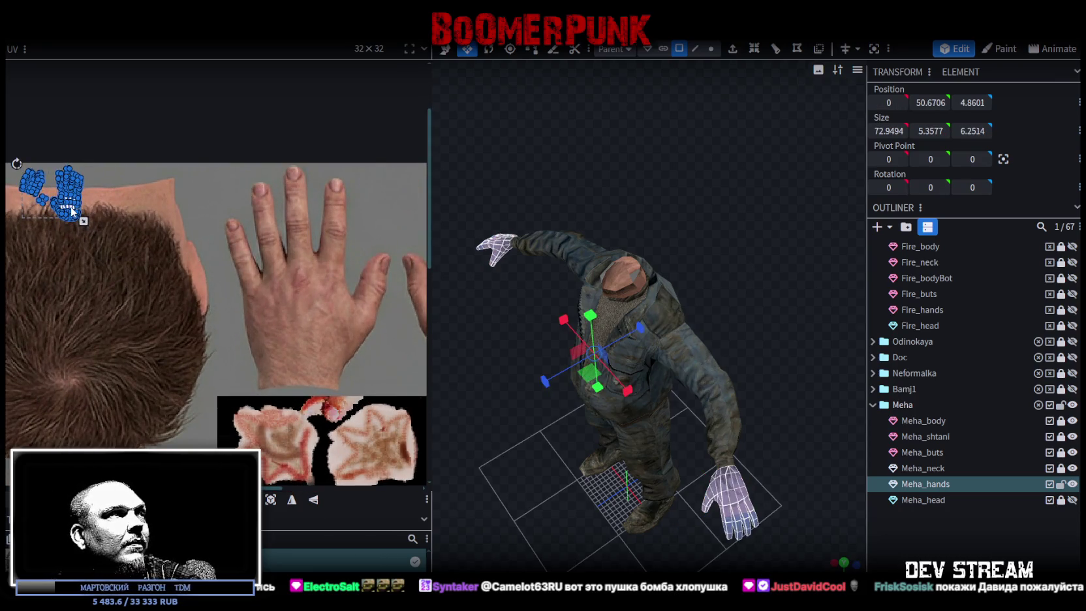
Move, scale and rotate the small palm UV island onto the red palm patch.
drag(72, 210, 166, 261)
scroll(137, 214, up, 2)
scroll(137, 213, up, 1)
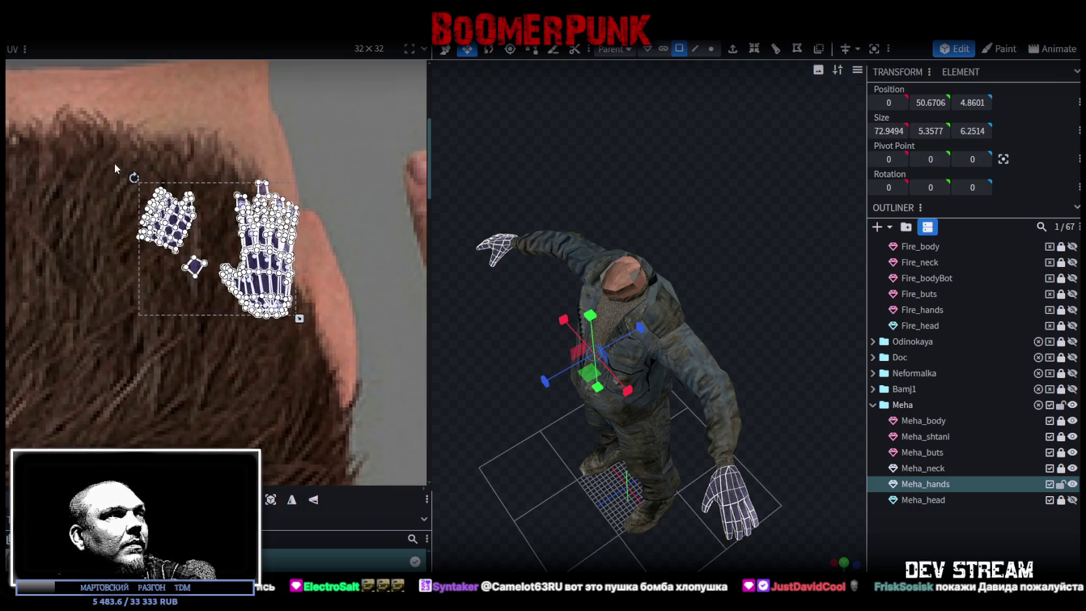
drag(115, 168, 196, 254)
middle_drag(211, 303, 155, 268)
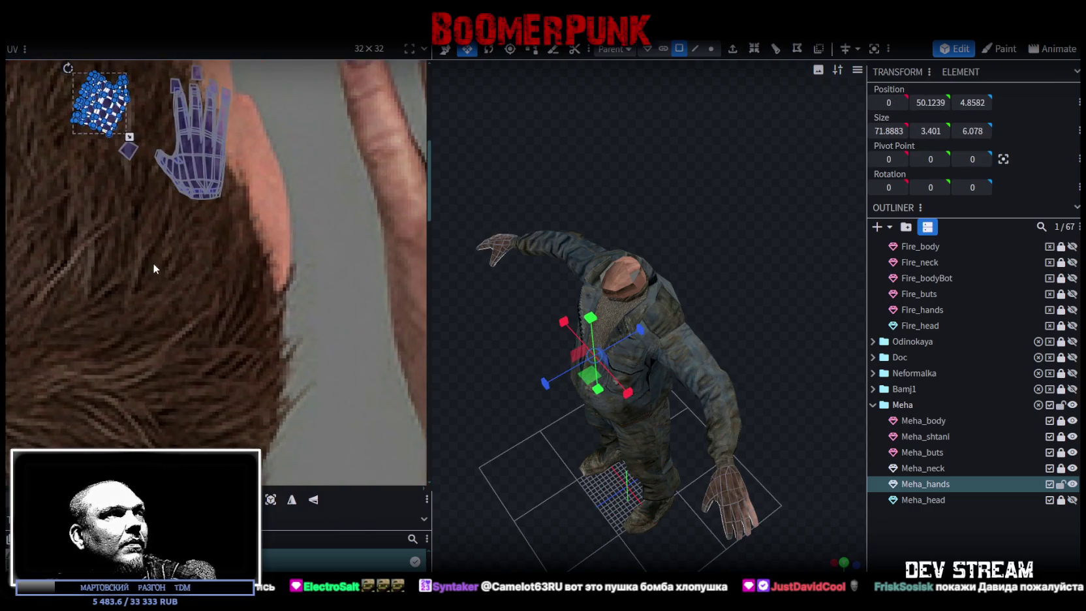
scroll(144, 238, down, 2)
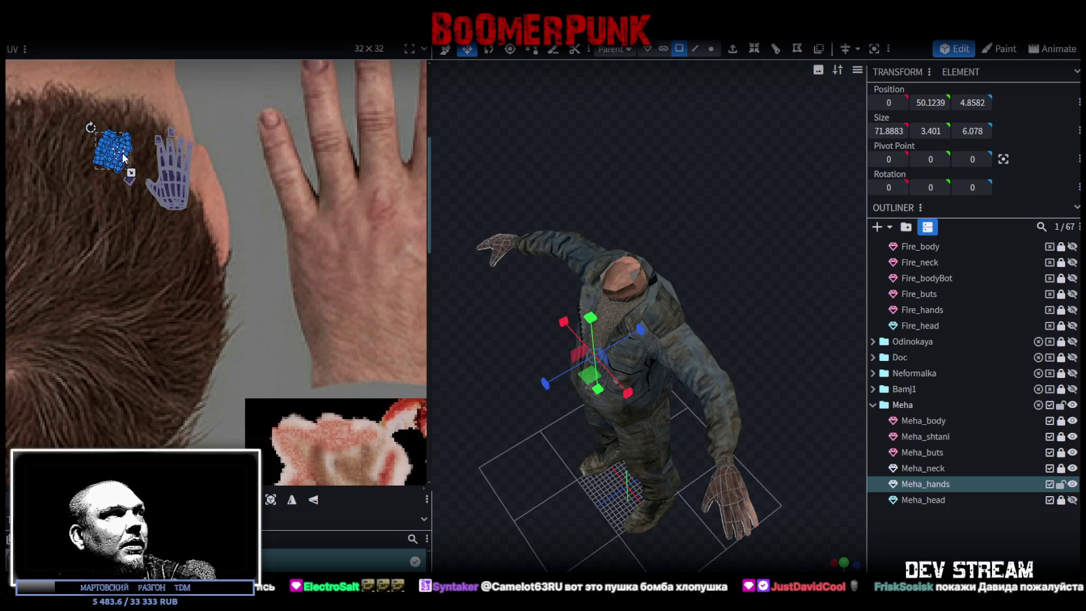
drag(131, 182, 293, 460)
mouse_move(300, 464)
middle_down()
mouse_move(213, 272)
mouse_move(173, 244)
middle_up()
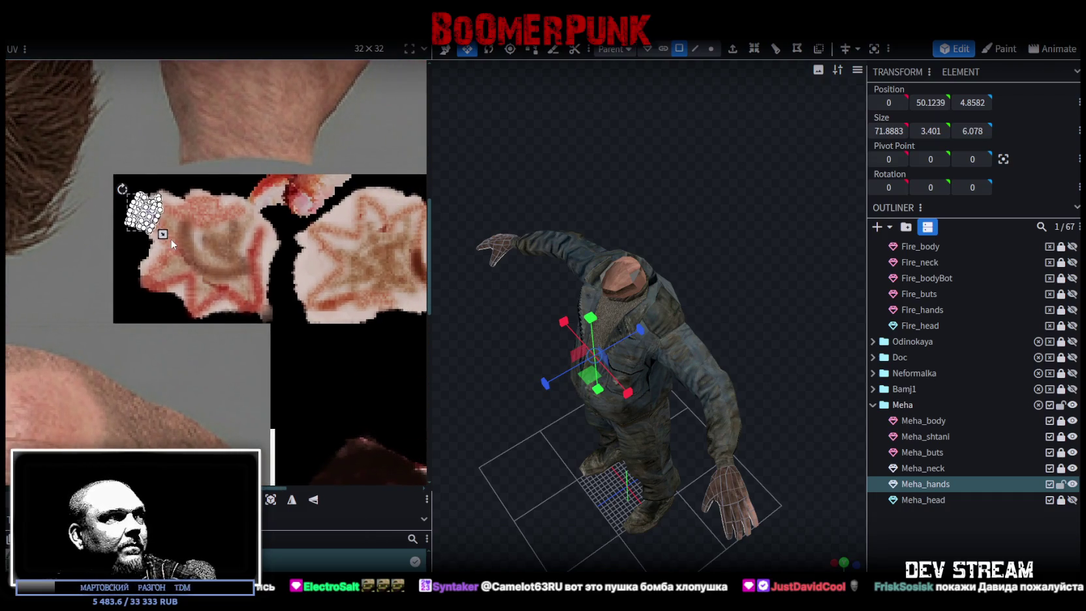
drag(163, 233, 241, 322)
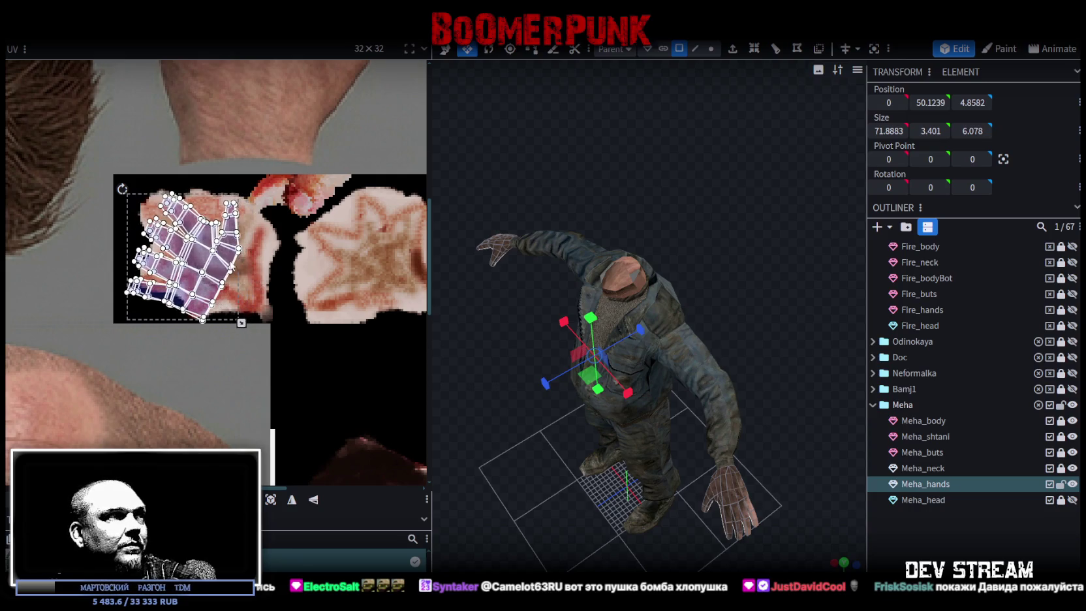
drag(123, 190, 61, 393)
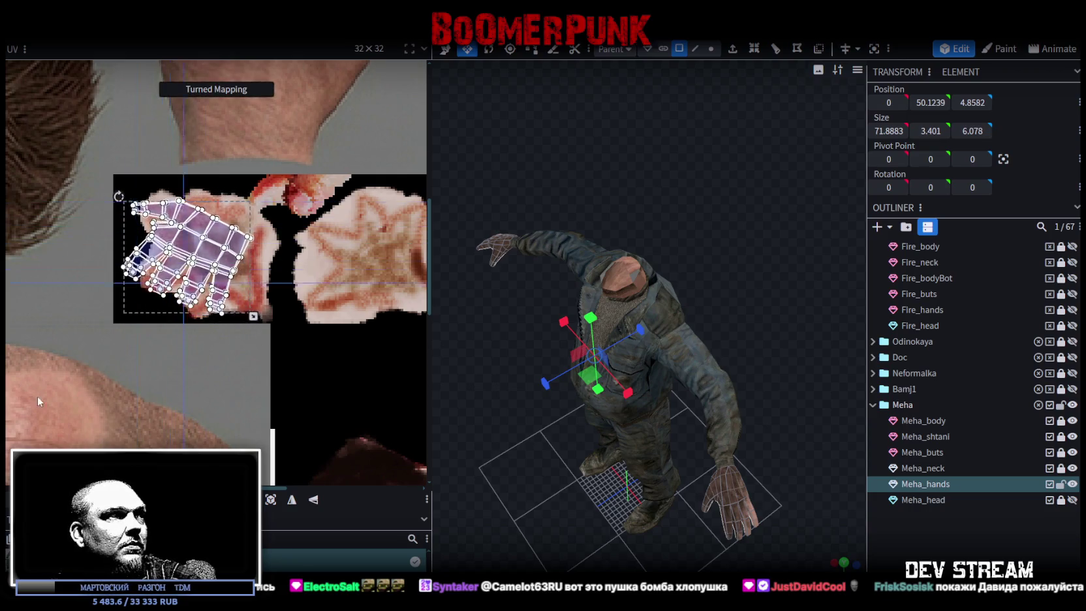
drag(209, 247, 229, 245)
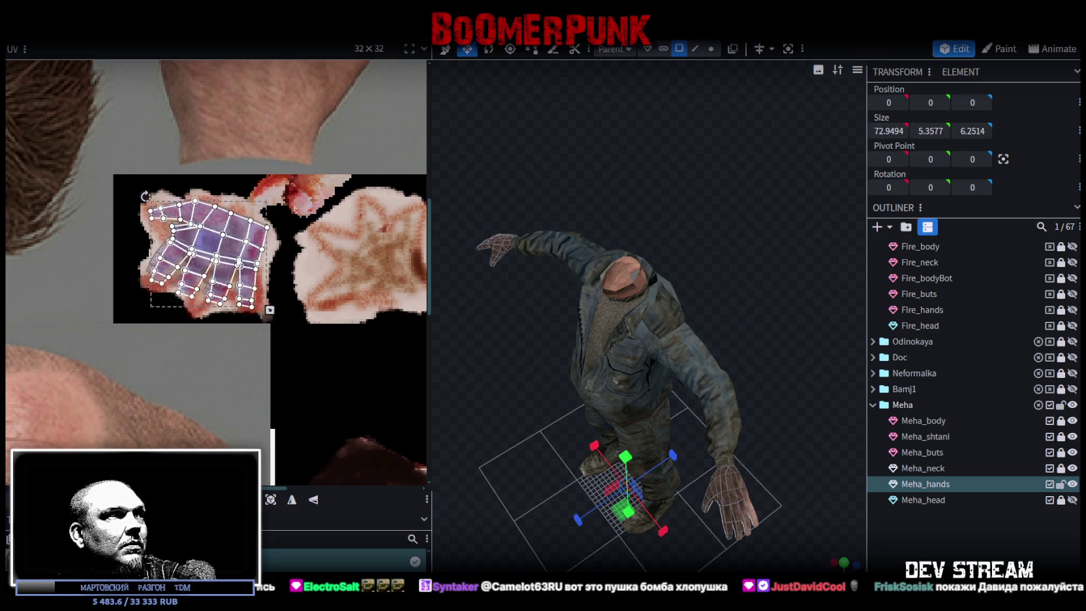
Move the hand island onto the star patch, mirroring it horizontally and vertically.
drag(213, 236, 331, 265)
click(296, 505)
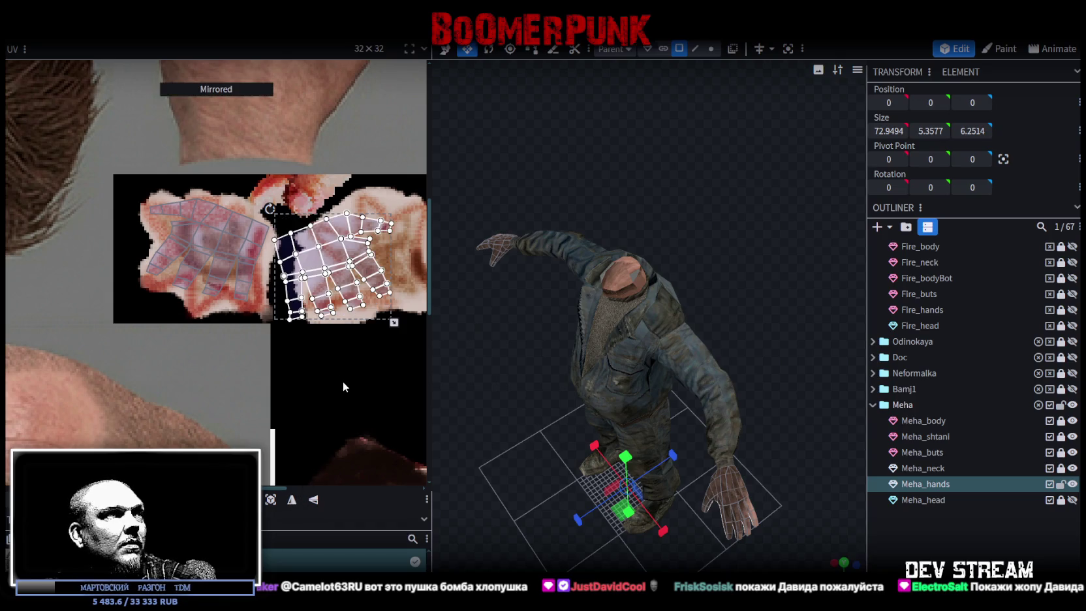
middle_drag(343, 381, 236, 400)
drag(270, 278, 294, 278)
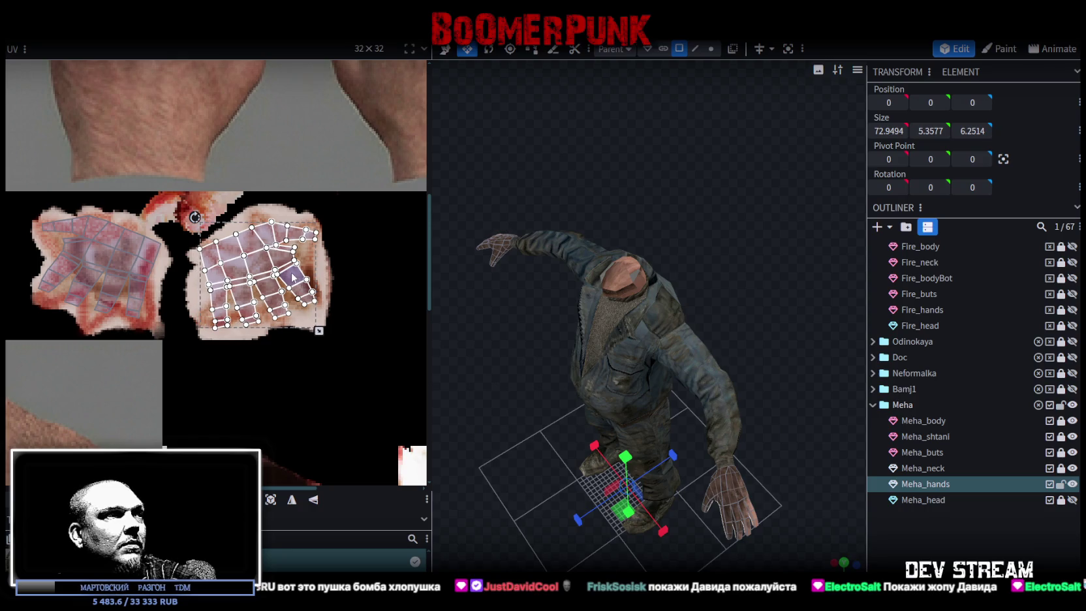
click(312, 500)
click(292, 500)
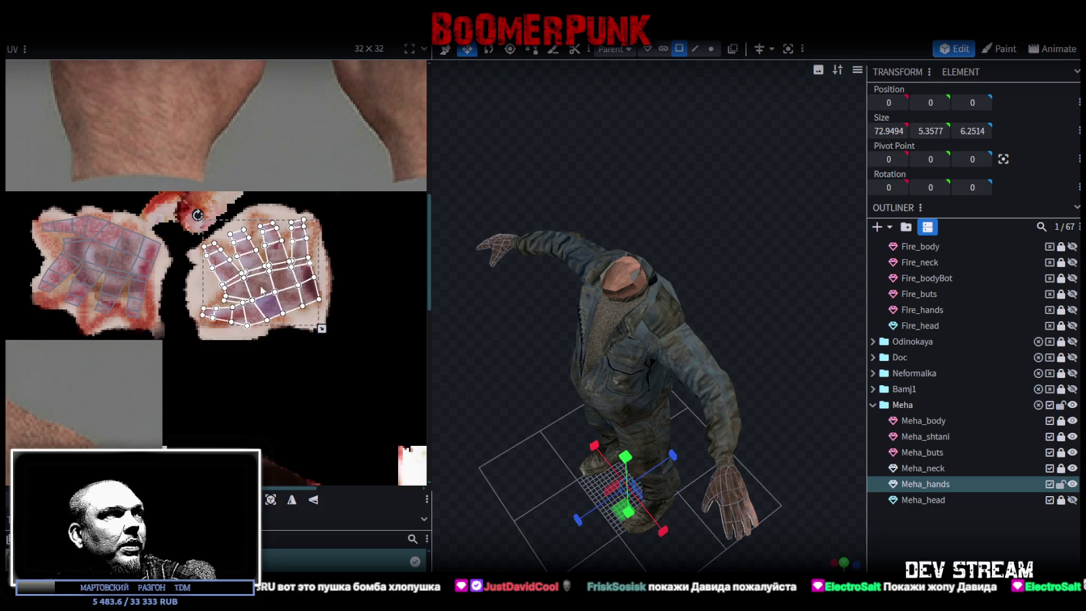
scroll(294, 360, down, 2)
scroll(295, 363, down, 2)
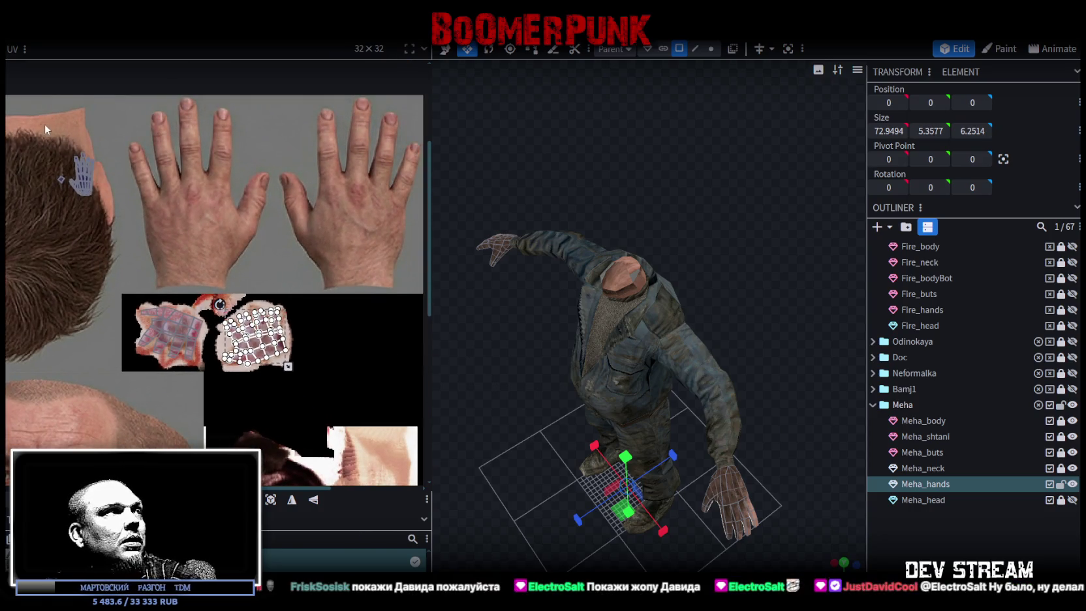
drag(24, 115, 139, 229)
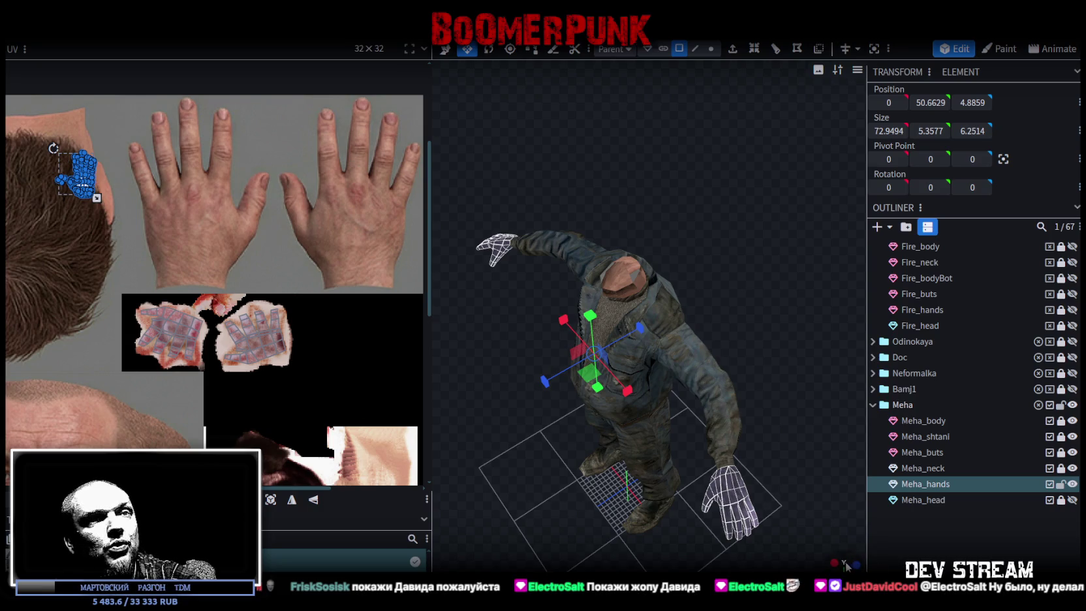
Re-project the hand UVs from a straight top view.
click(845, 564)
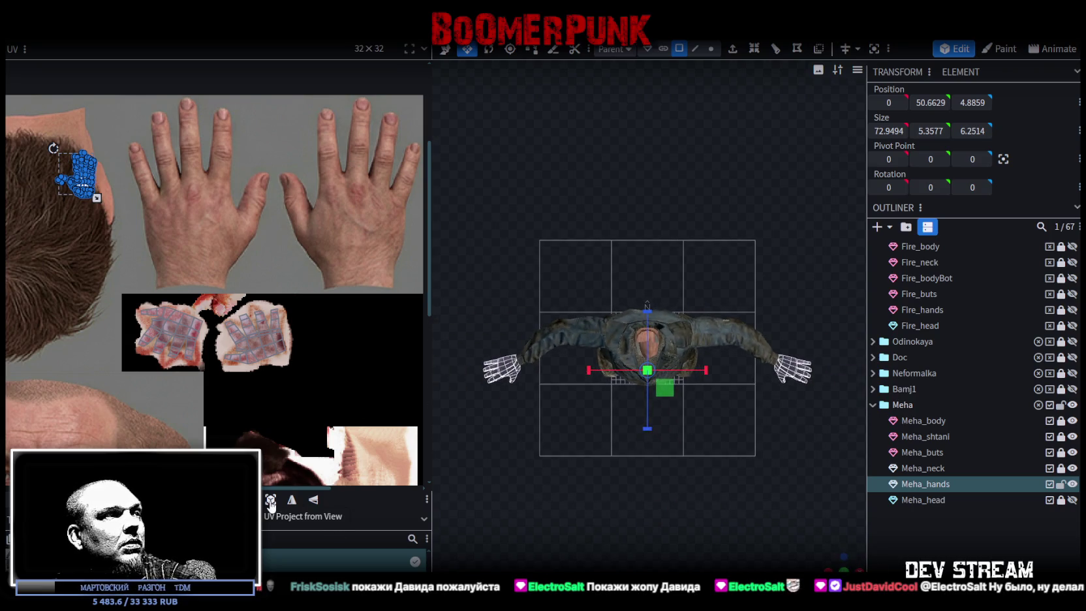
click(270, 501)
scroll(277, 314, down, 2)
scroll(281, 272, down, 1)
Place the hand UV island over the back of the right hand, then switch to Unity.
drag(330, 243, 158, 242)
scroll(157, 243, up, 2)
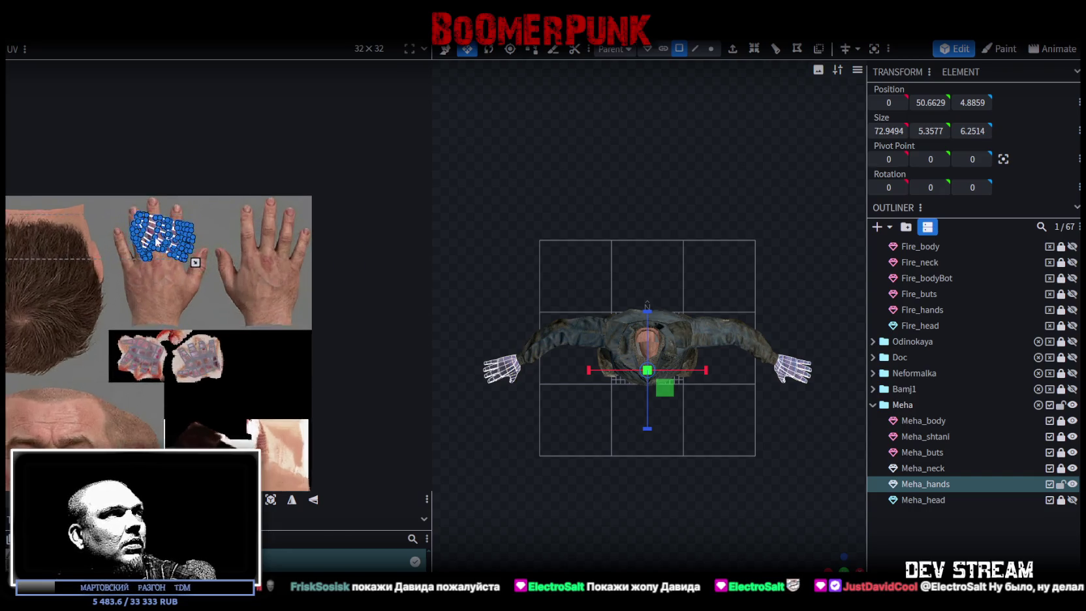
drag(146, 232, 237, 240)
scroll(261, 268, down, 2)
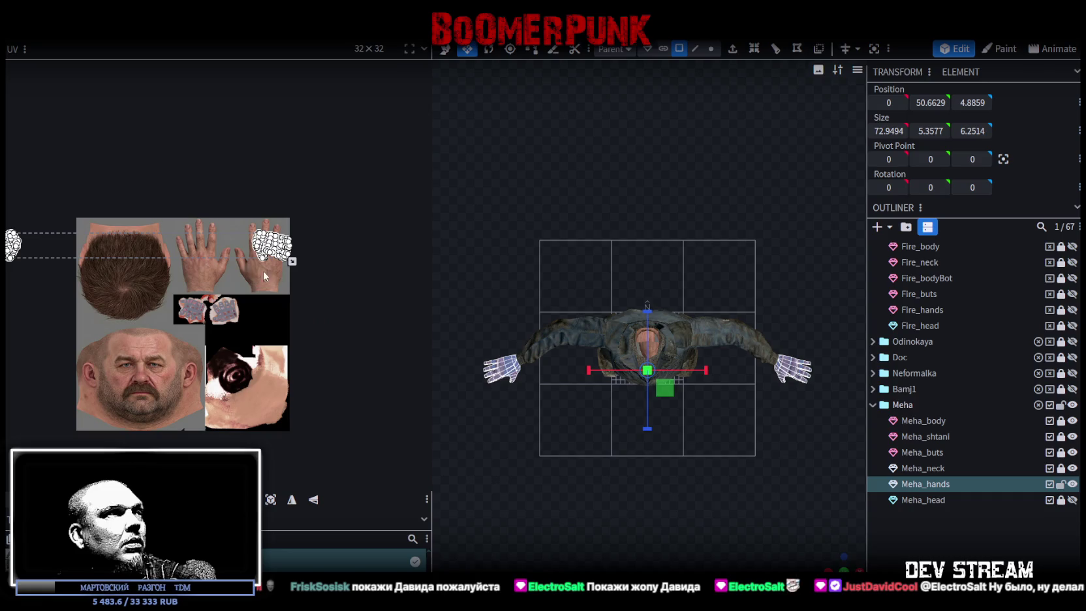
drag(297, 265, 134, 247)
scroll(134, 247, up, 1)
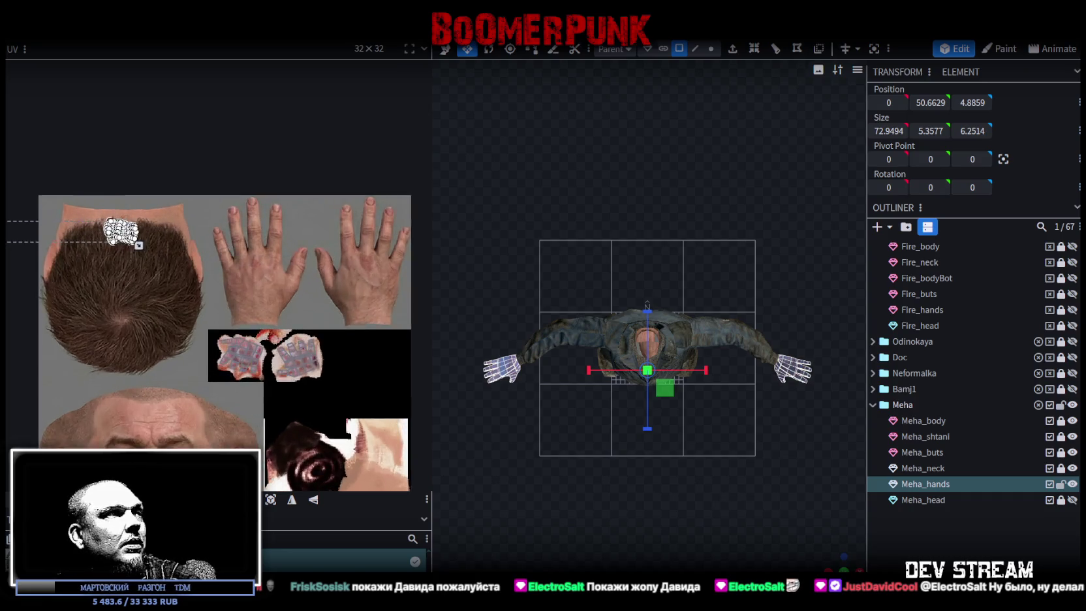
scroll(133, 247, up, 1)
drag(111, 229, 358, 294)
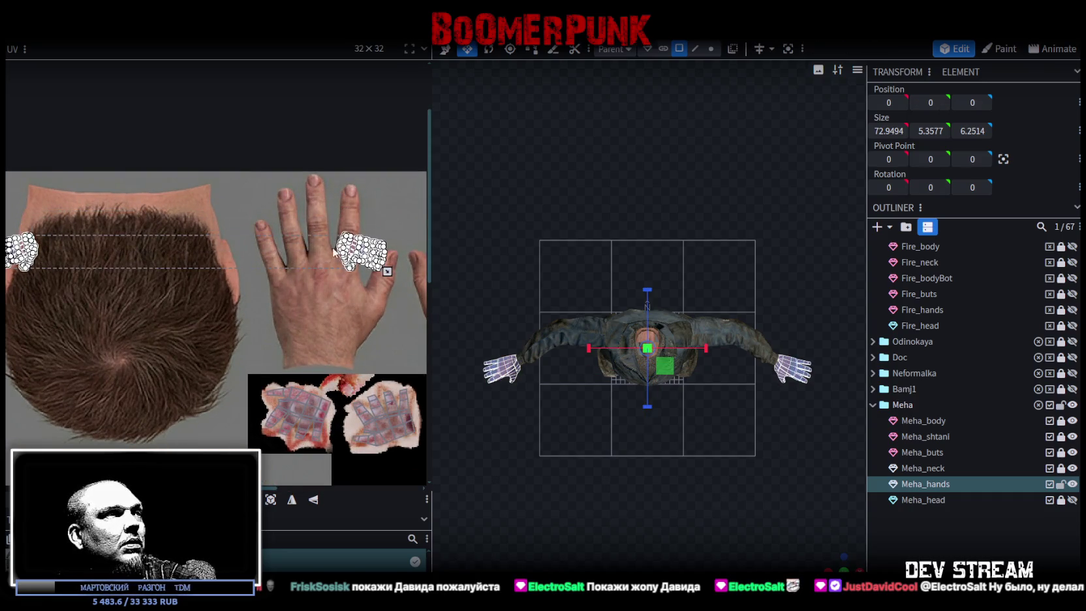
middle_drag(339, 328, 314, 309)
drag(367, 308, 270, 201)
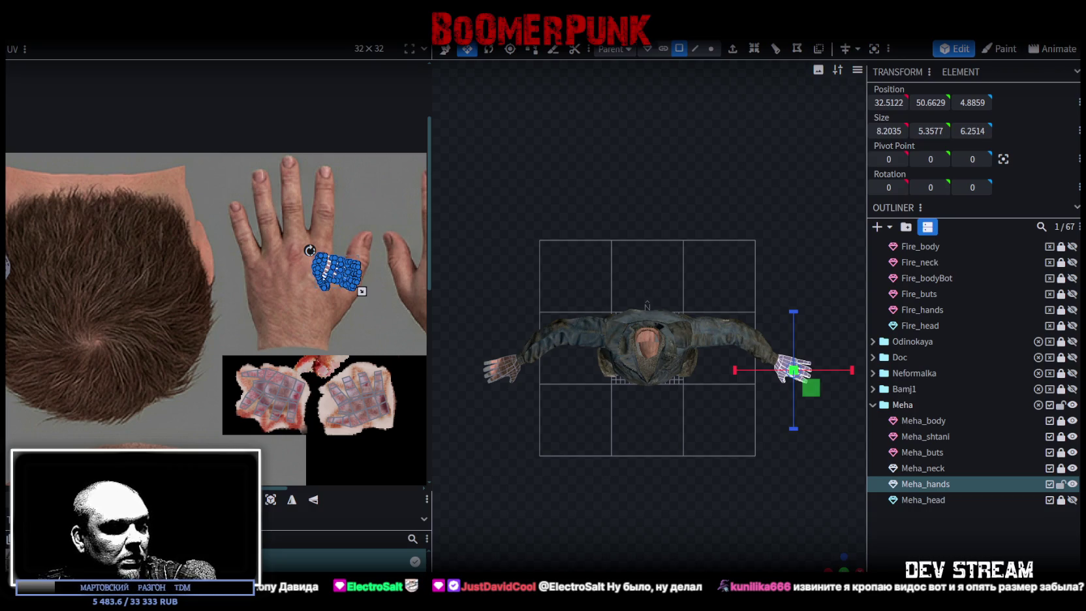
key(alt+Tab)
mouse_move(514, 146)
right_down()
mouse_move(988, 192)
mouse_move(116, 258)
mouse_move(434, 212)
right_up()
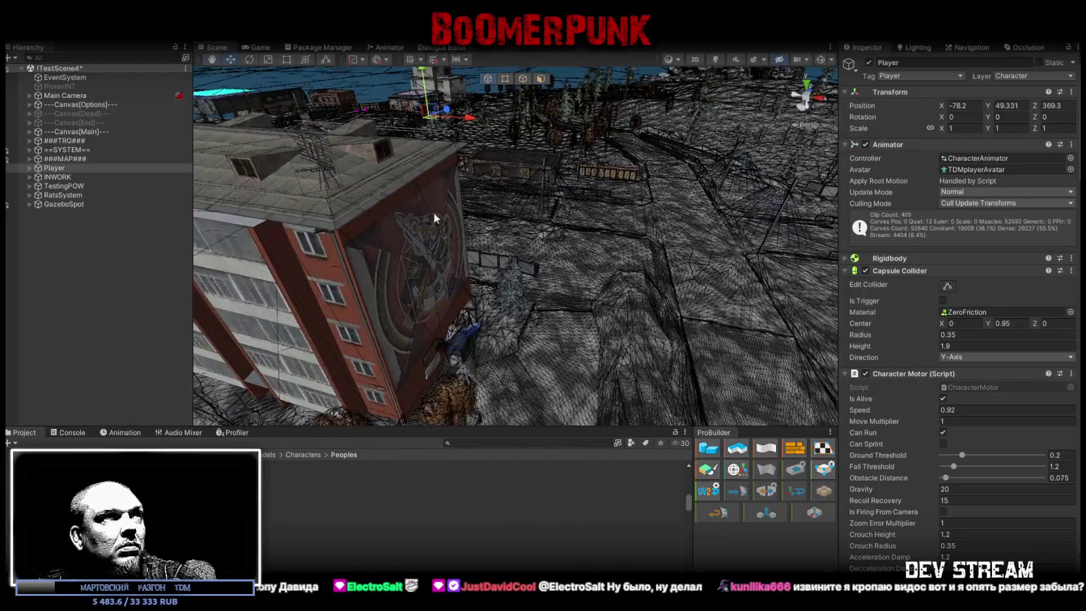
Frame the Player in the Scene view and run the game maximised in the Game view.
right_drag(484, 364, 504, 312)
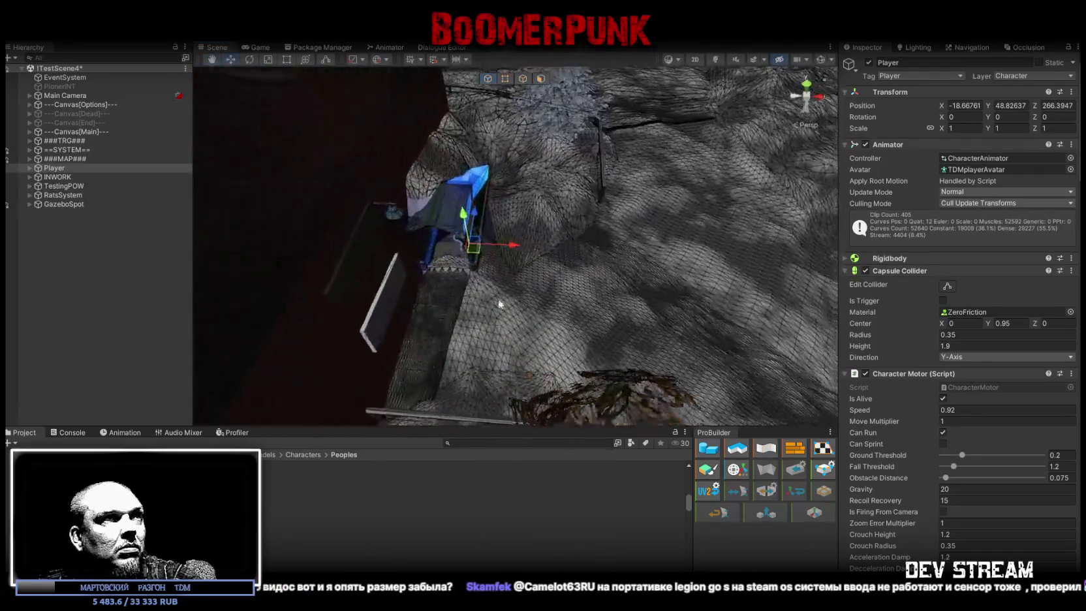
key(ctrl+z)
key(f)
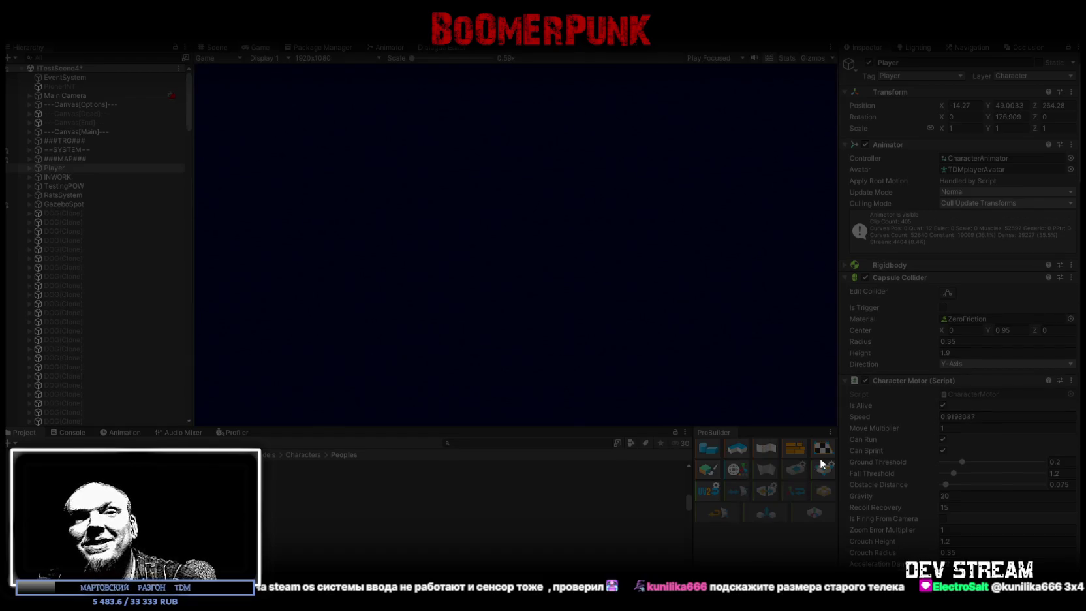
double_click(255, 47)
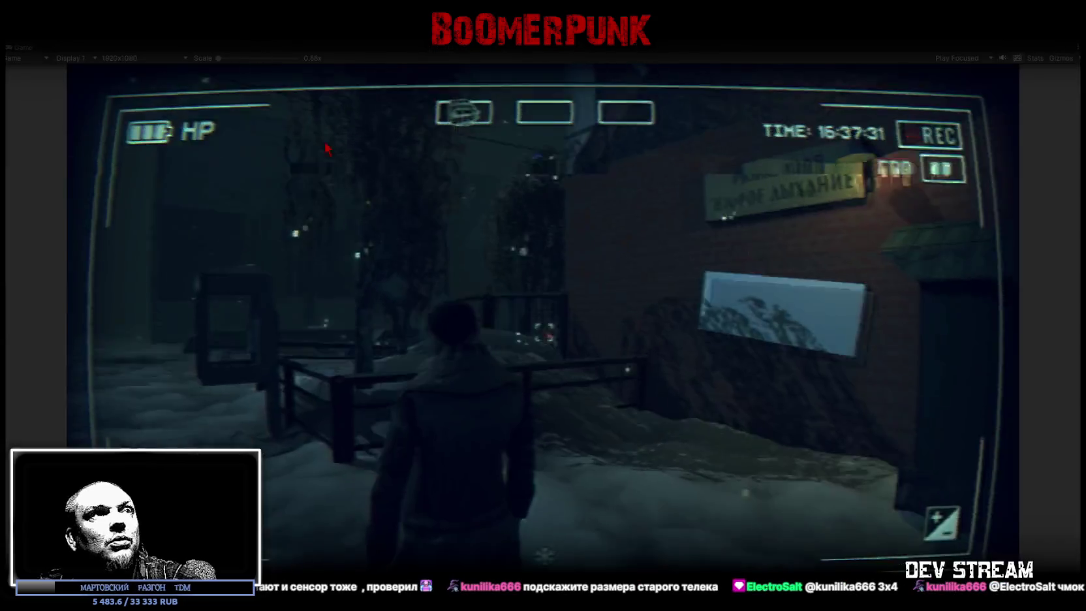
Walk the character through the doorway to the bar and outside, open the notepad menu, then stop playing.
click(300, 111)
key(w)
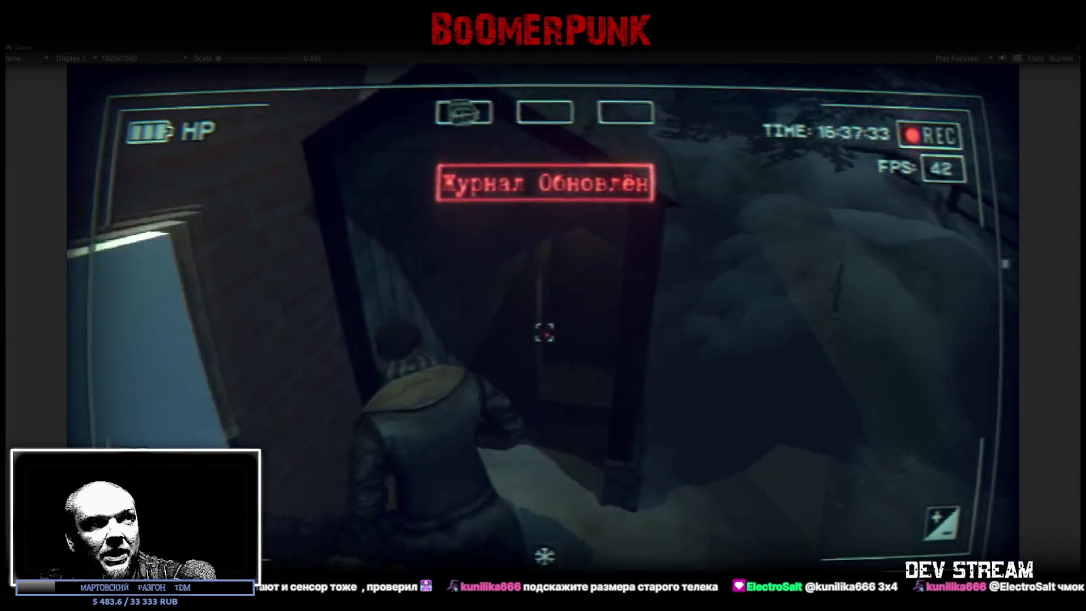
key(w)
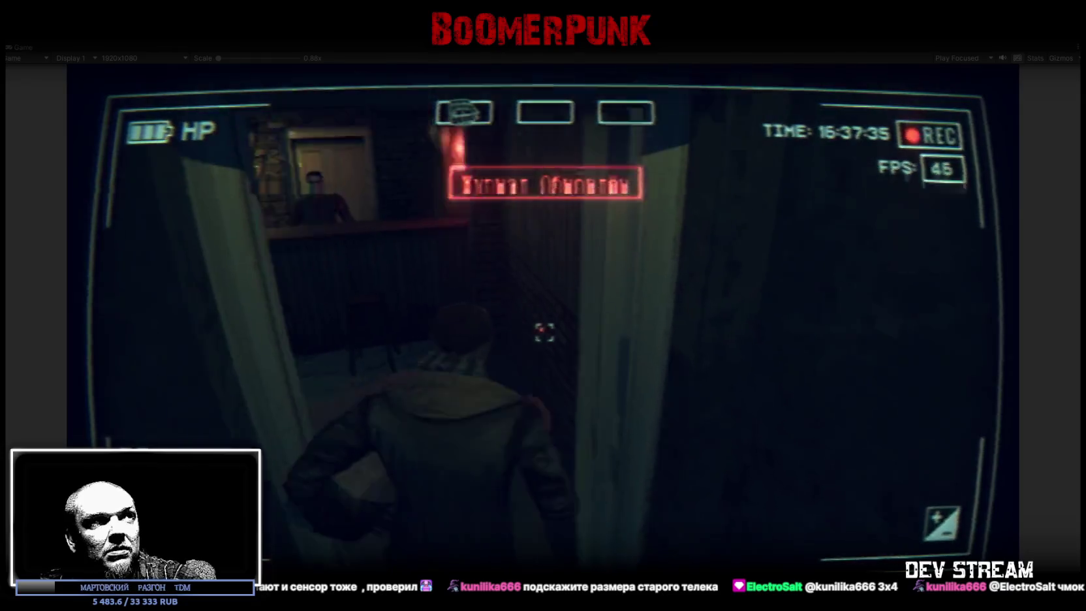
key(w)
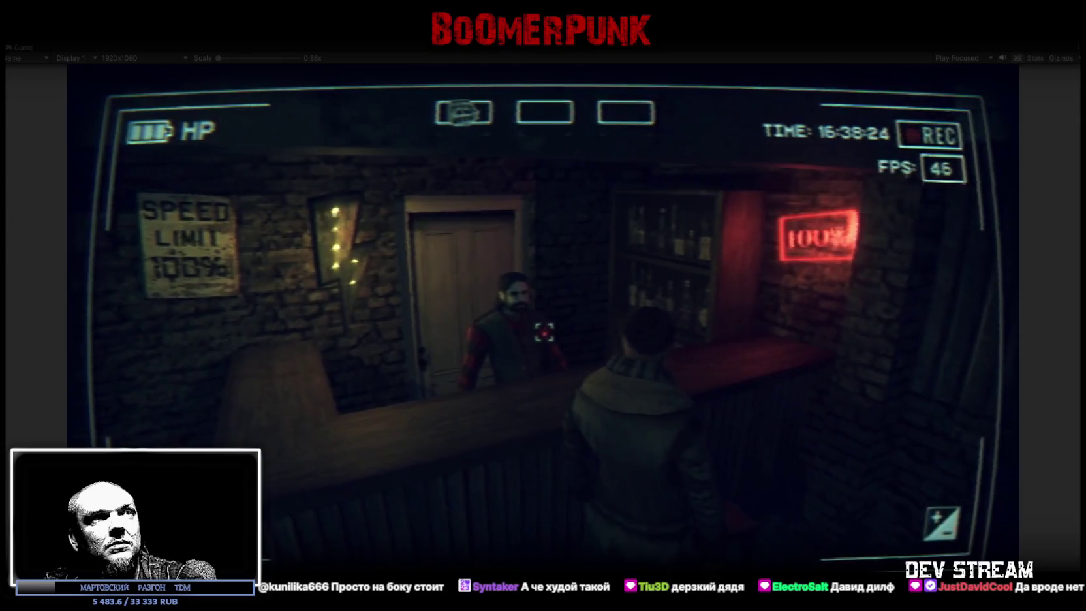
key(w)
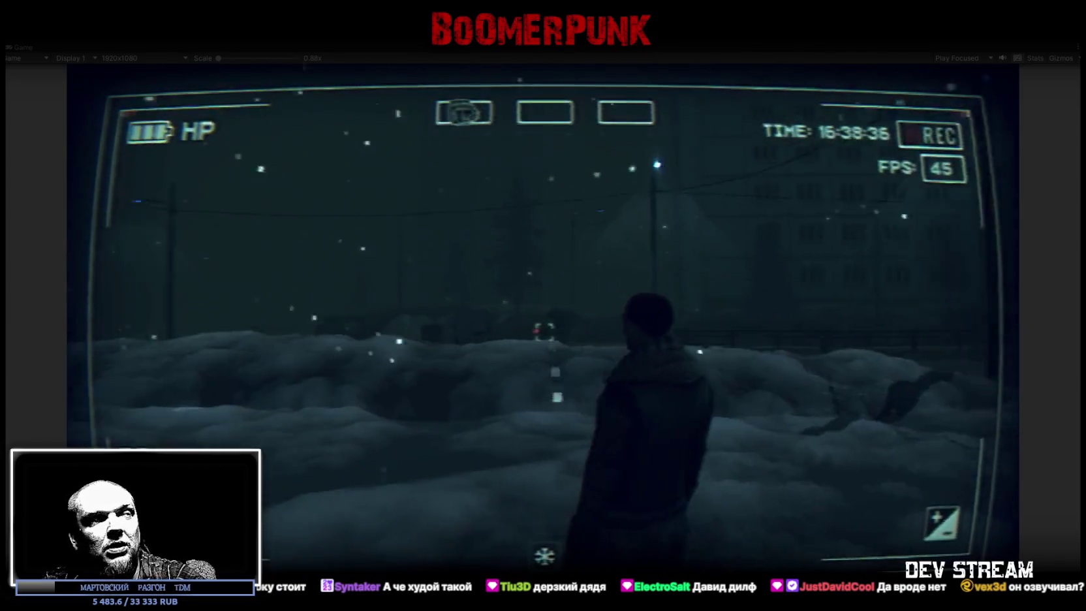
key(Escape)
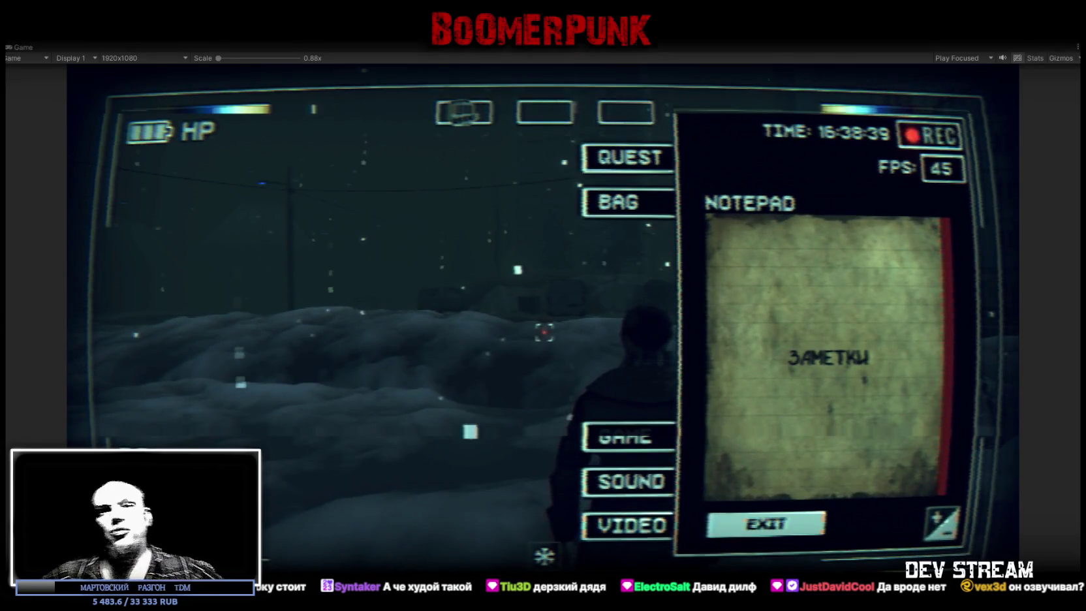
key(ctrl+p)
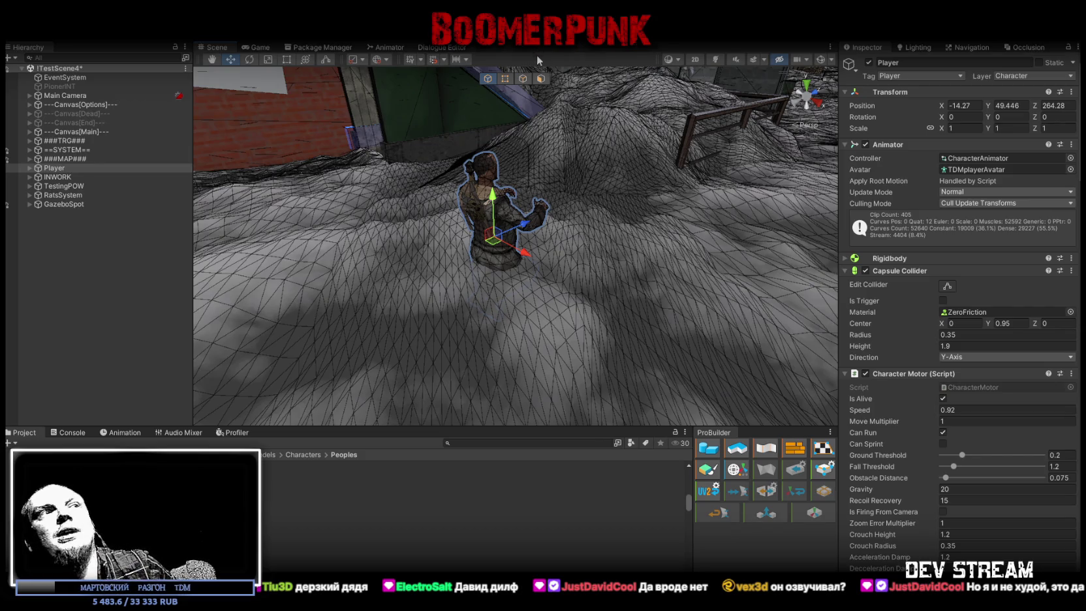
Lower the Player to Y 49.364 on the snow and orbit around it.
drag(493, 240, 490, 243)
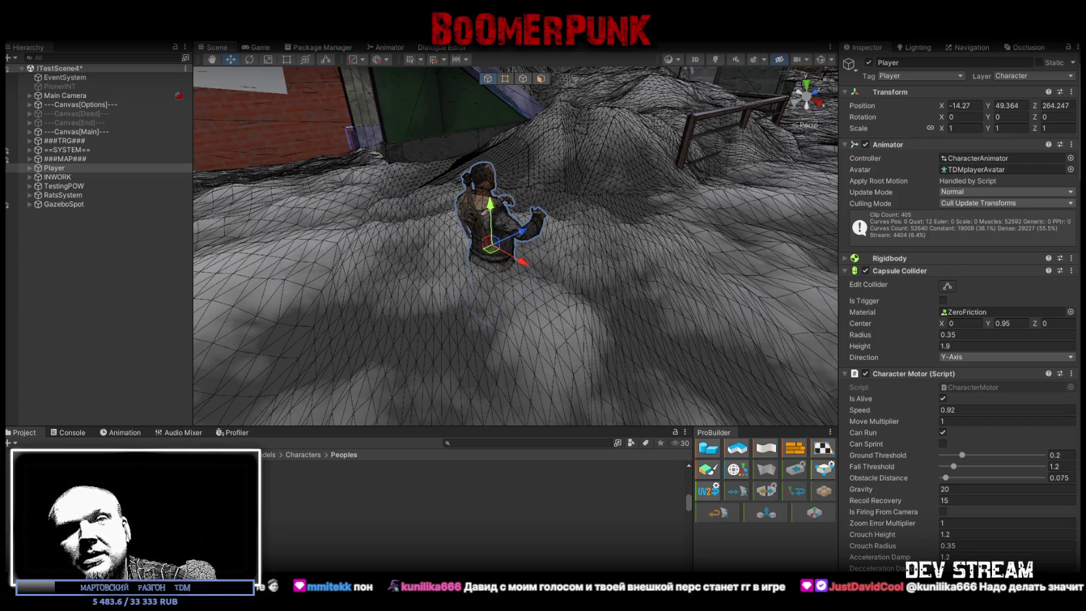
mouse_move(543, 365)
right_down()
mouse_move(549, 355)
mouse_move(520, 361)
right_up()
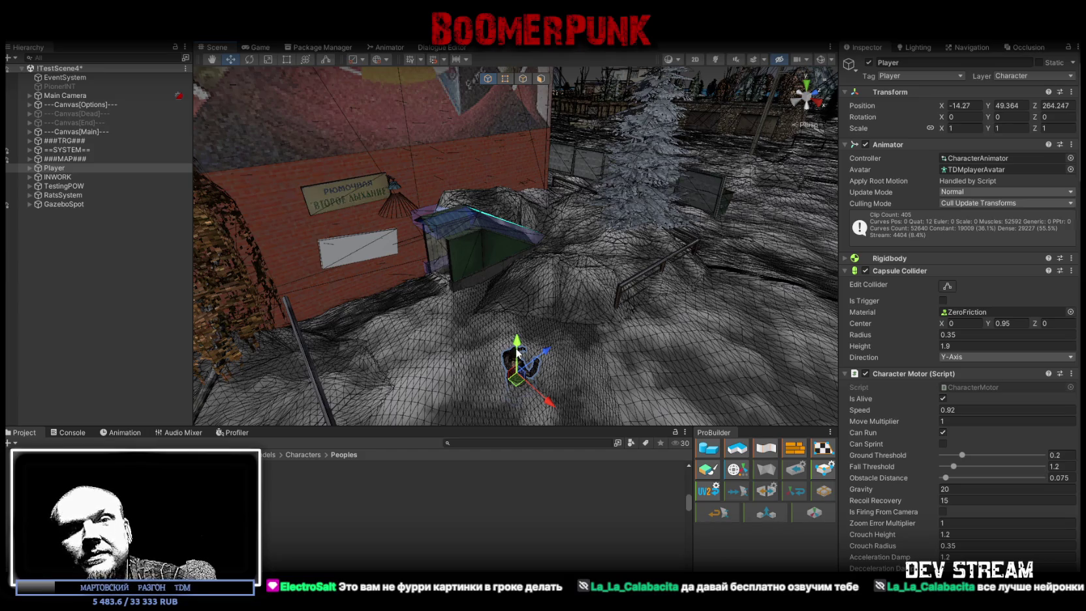
Orbit the Scene view in close and down behind the Player character on the snowy terrain.
right_drag(516, 353, 530, 347)
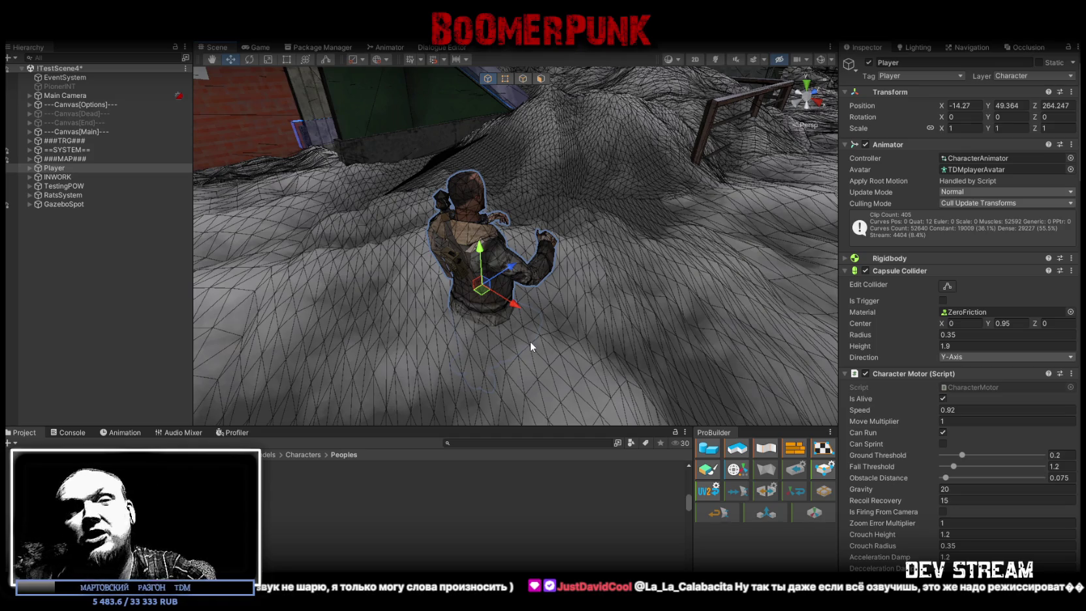
right_drag(564, 304, 633, 282)
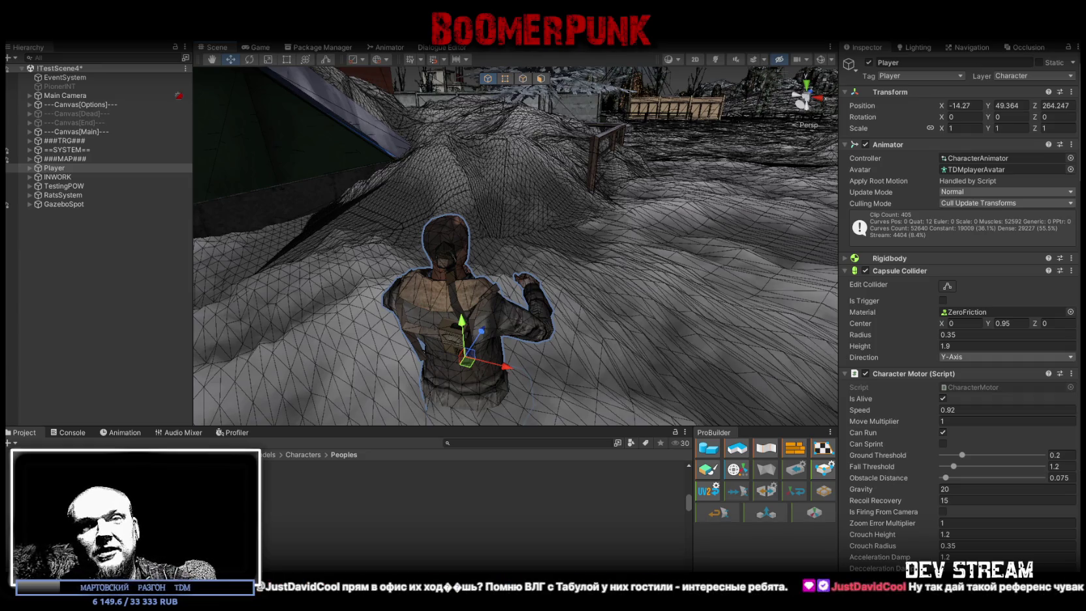
mouse_move(624, 298)
right_down()
mouse_move(487, 209)
mouse_move(353, 189)
right_up()
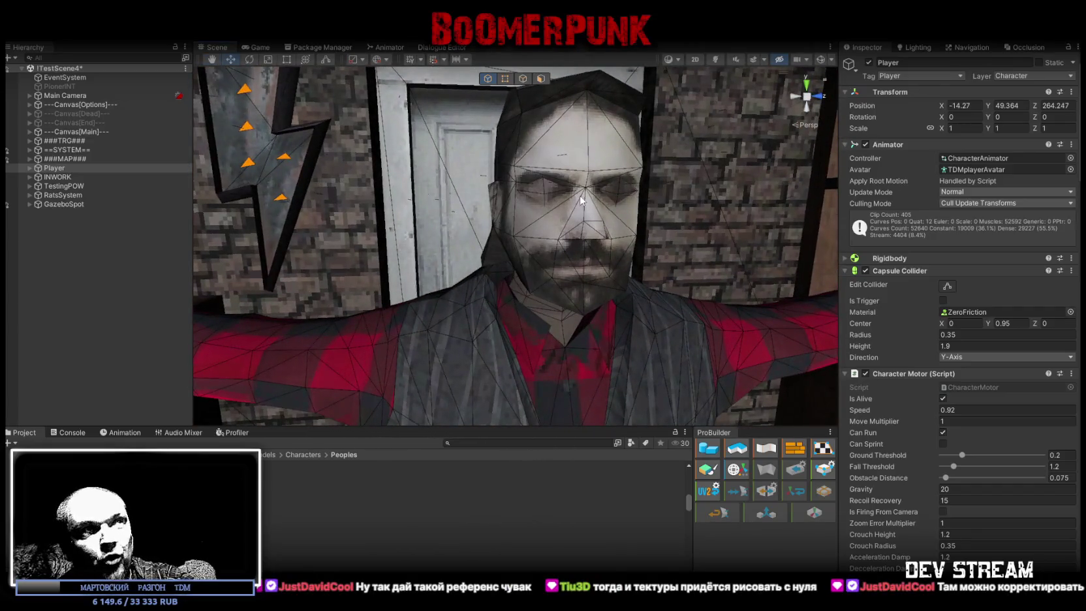
right_drag(353, 189, 537, 123)
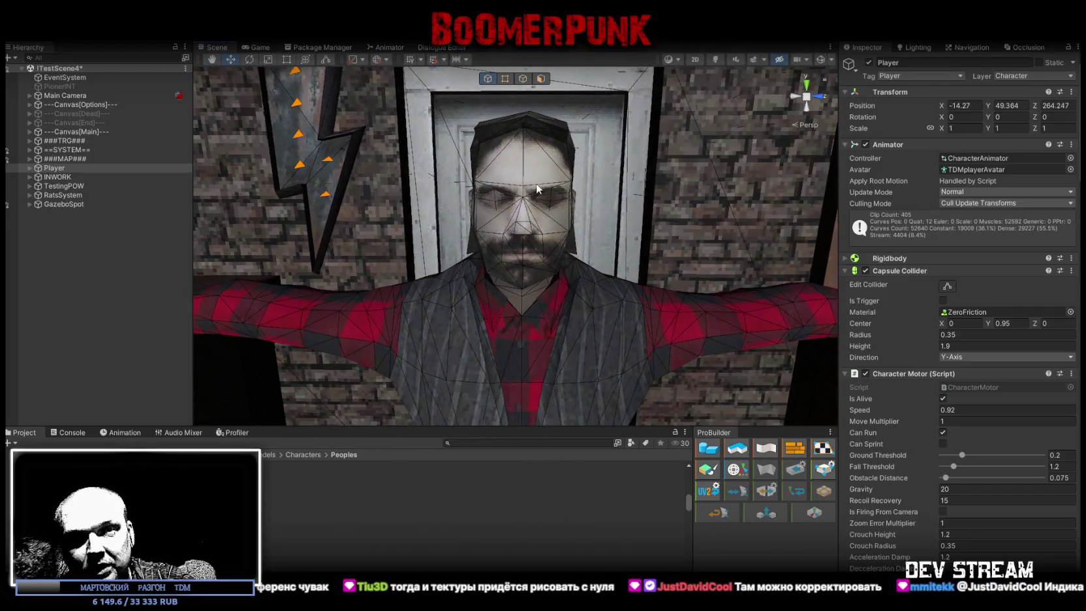
right_drag(543, 333, 711, 286)
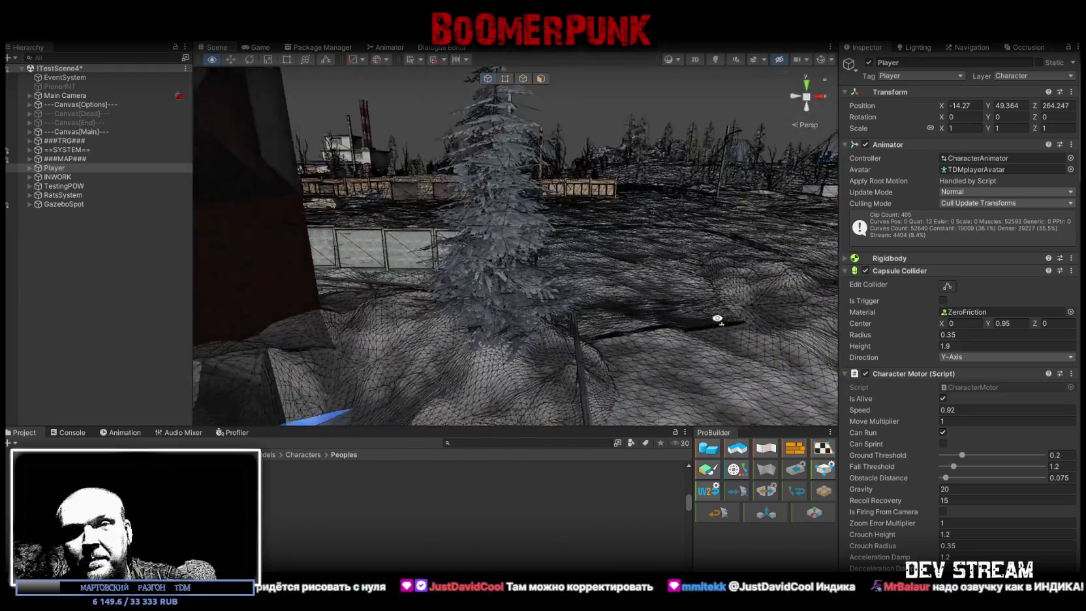
right_drag(711, 286, 692, 320)
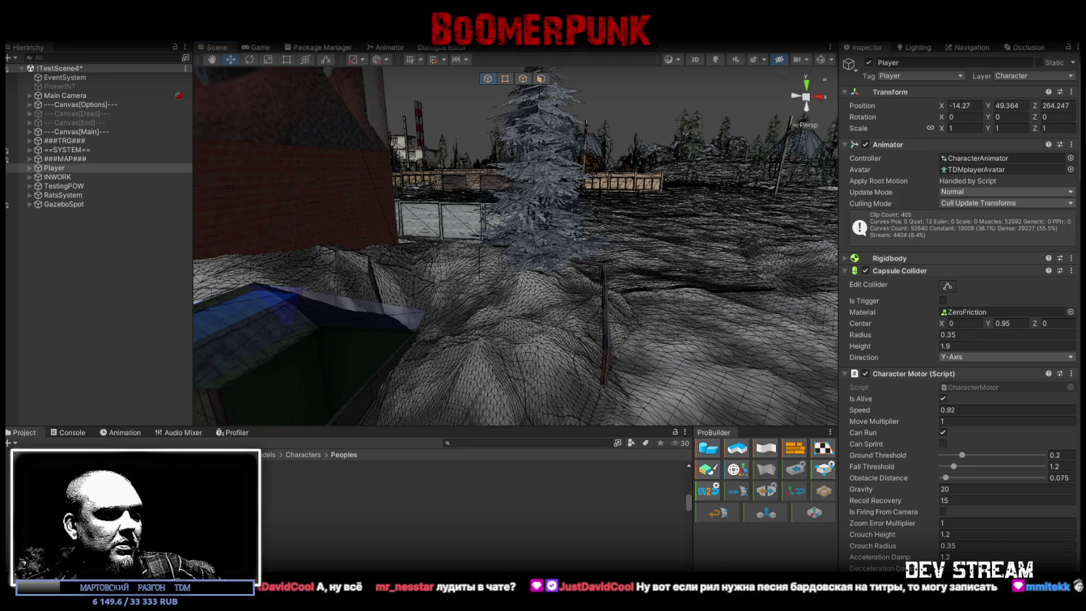
key(alt+Tab)
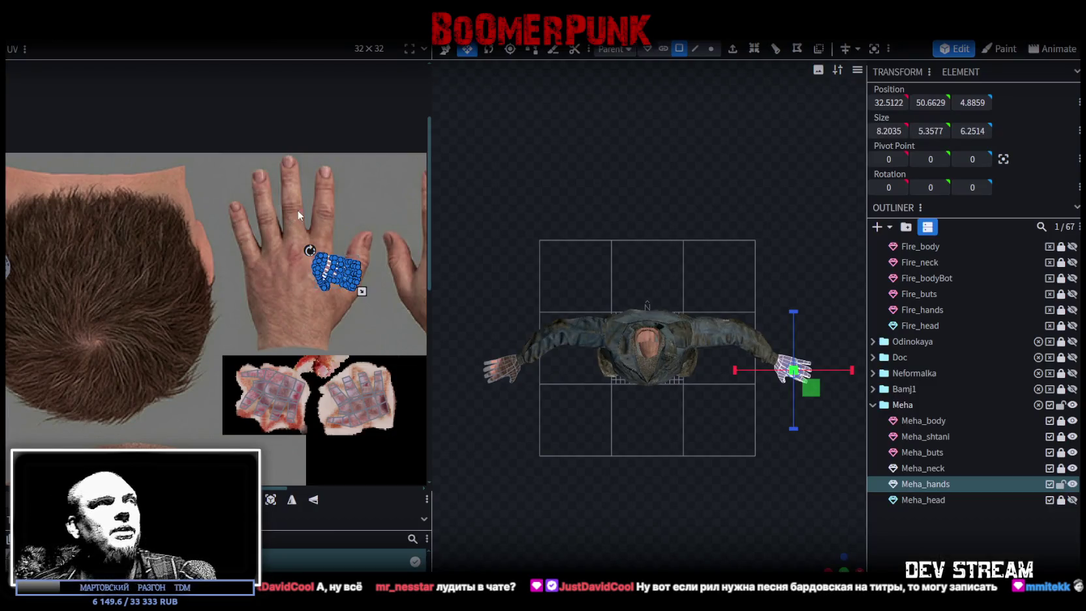
Rotate the first hand's UV island a quarter turn (90°).
scroll(277, 189, right, 3)
scroll(274, 194, down, 1)
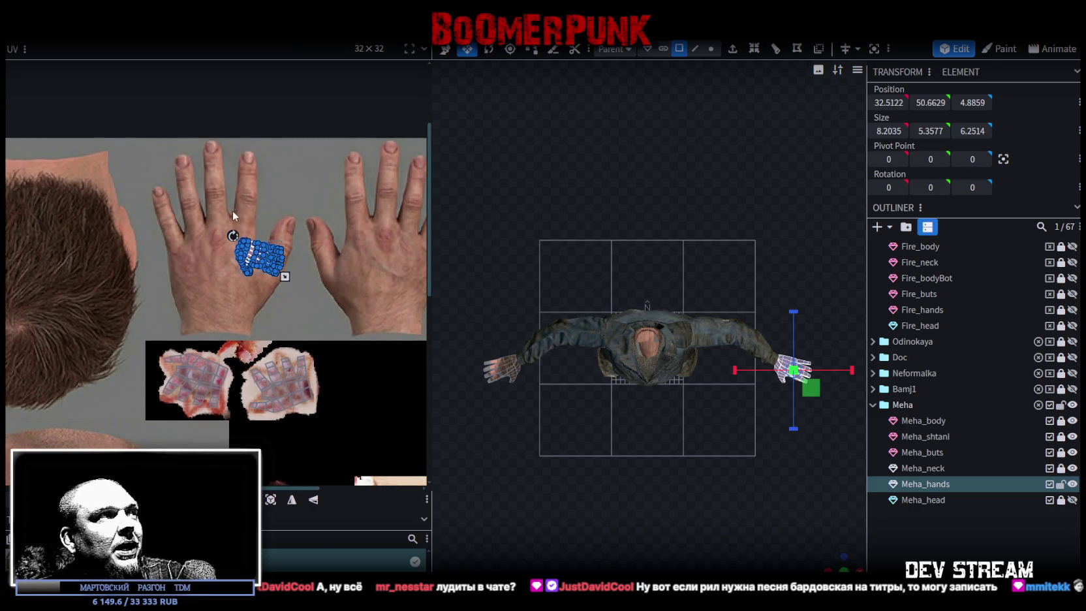
drag(233, 236, 236, 243)
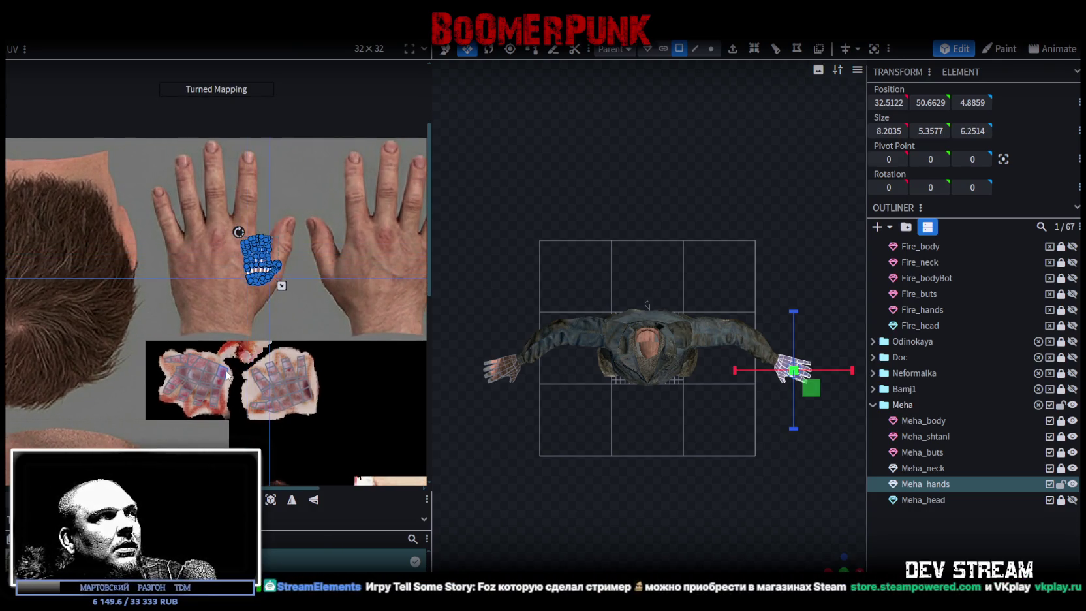
scroll(196, 306, down, 3)
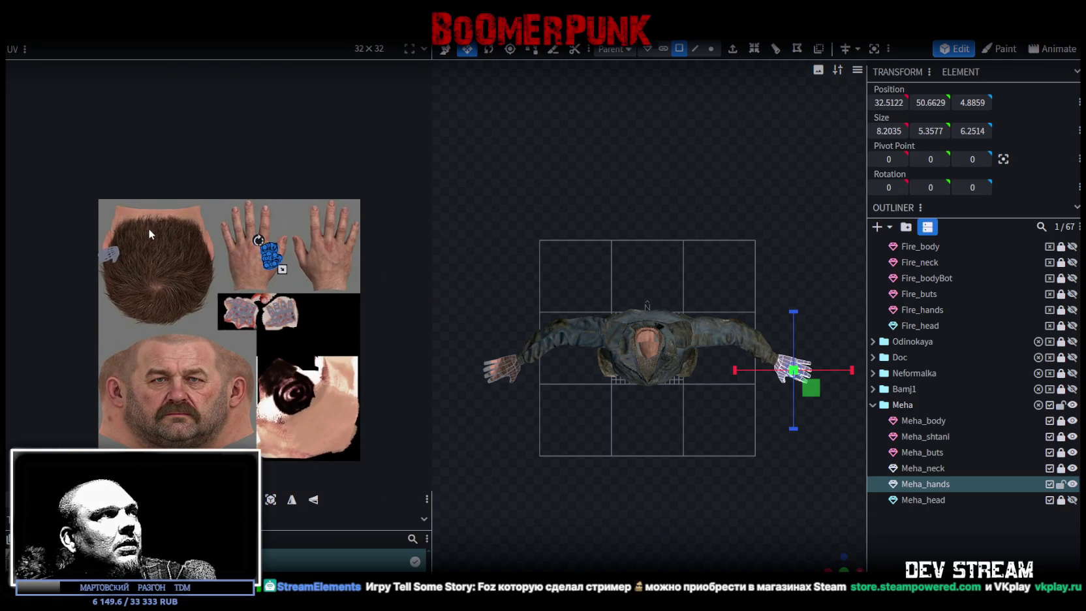
Select the other hand and move its UV island down onto the hand skin.
key(ctrl+z)
scroll(107, 248, up, 1)
scroll(109, 243, up, 2)
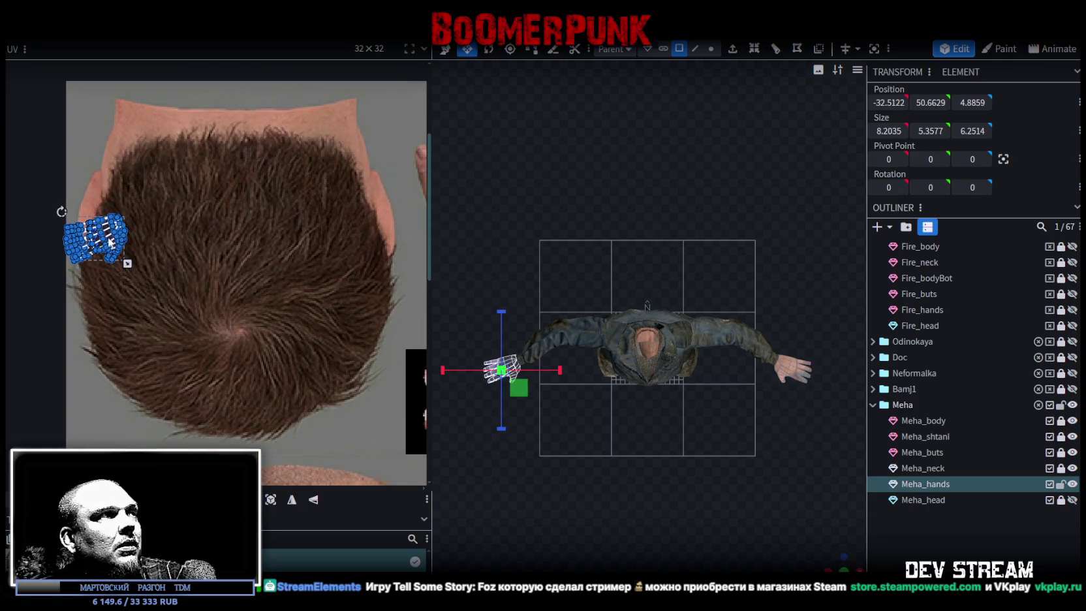
drag(111, 238, 364, 203)
middle_drag(400, 237, 106, 285)
scroll(134, 228, down, 2)
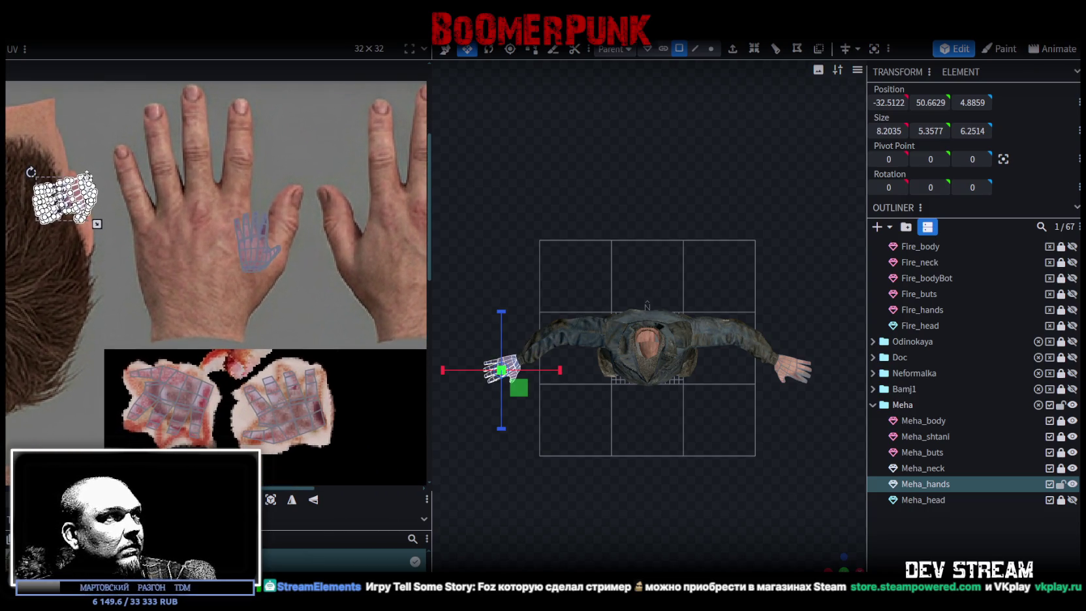
middle_drag(119, 199, 160, 214)
key(ctrl+z)
drag(400, 281, 354, 295)
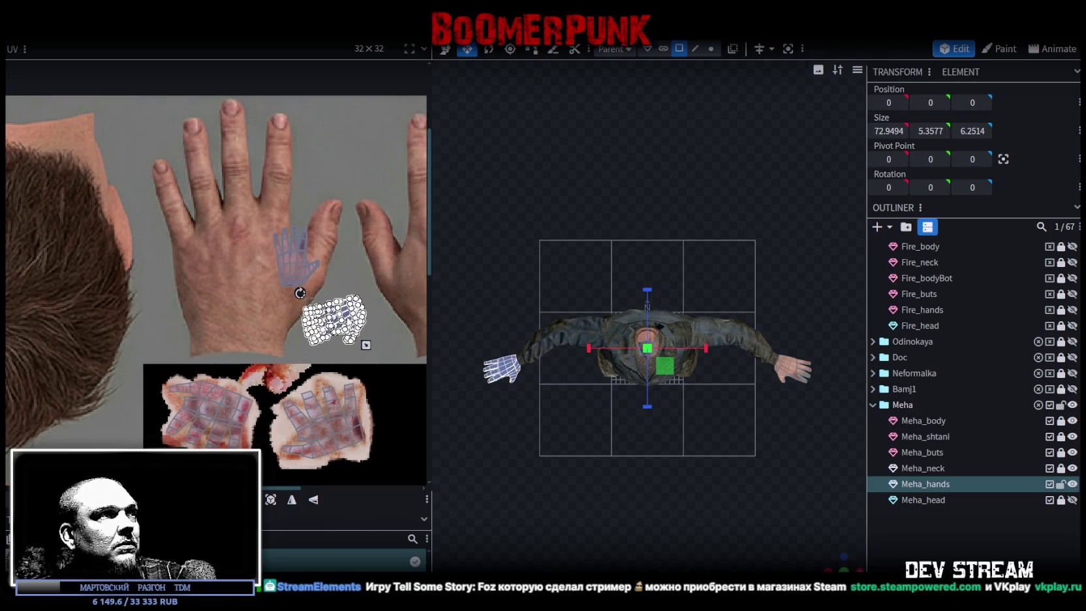
mouse_move(355, 294)
middle_down()
mouse_move(325, 158)
mouse_move(313, 232)
middle_up()
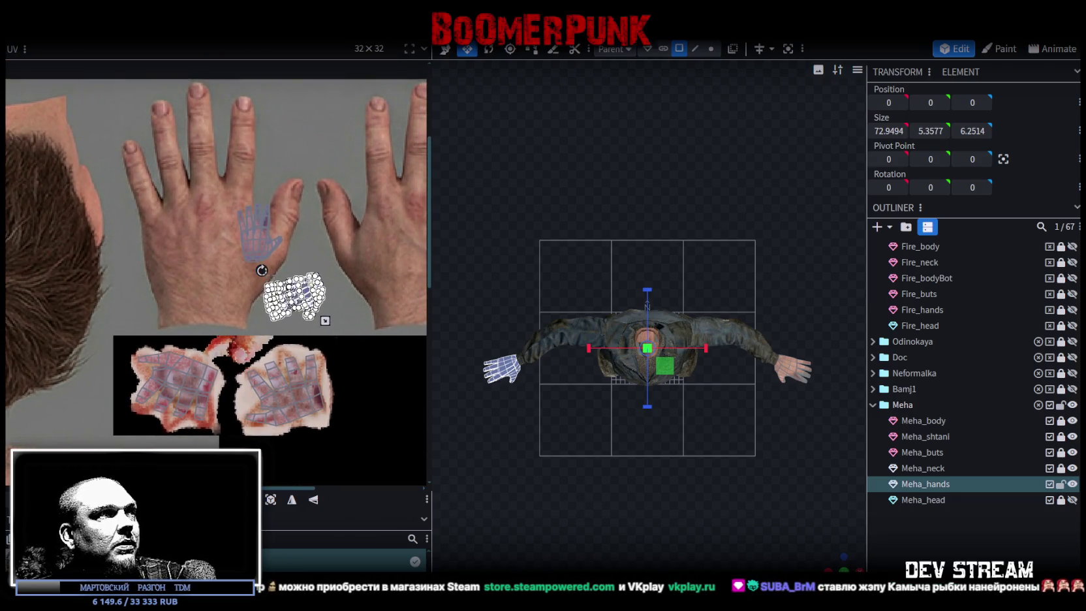
Turn the second island upright, place it near the thumb, and select both islands.
drag(261, 268, 351, 259)
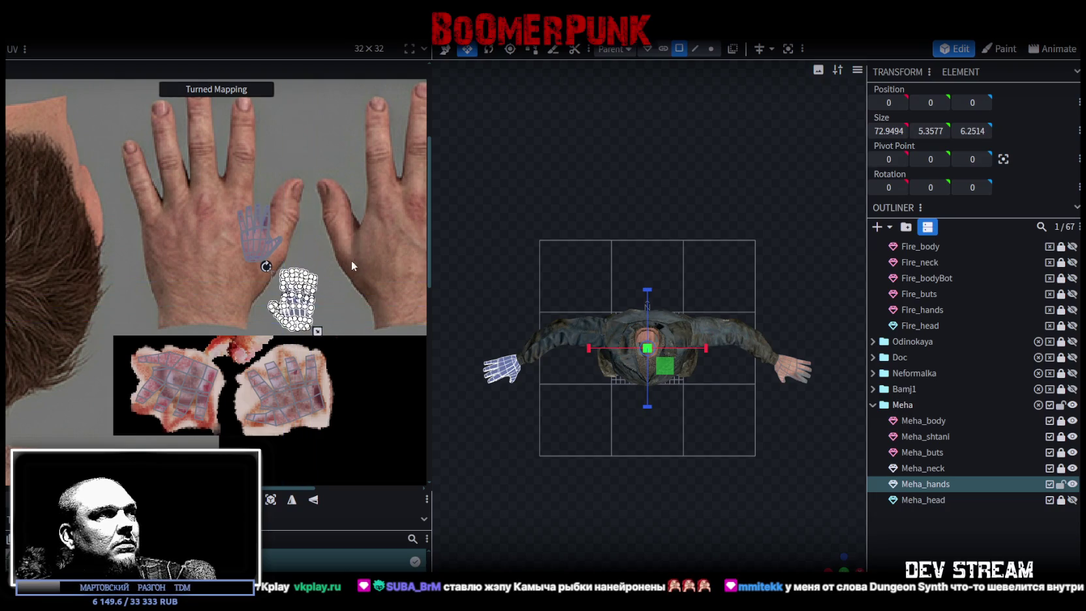
scroll(368, 264, up, 3)
drag(204, 309, 249, 195)
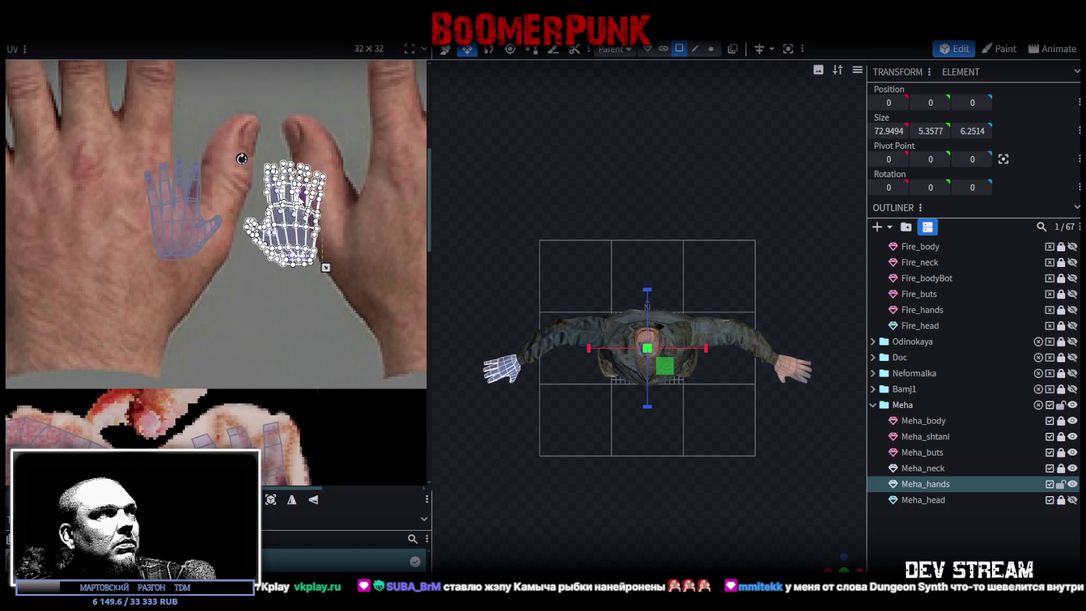
scroll(250, 195, down, 1)
scroll(249, 194, down, 1)
drag(149, 144, 336, 264)
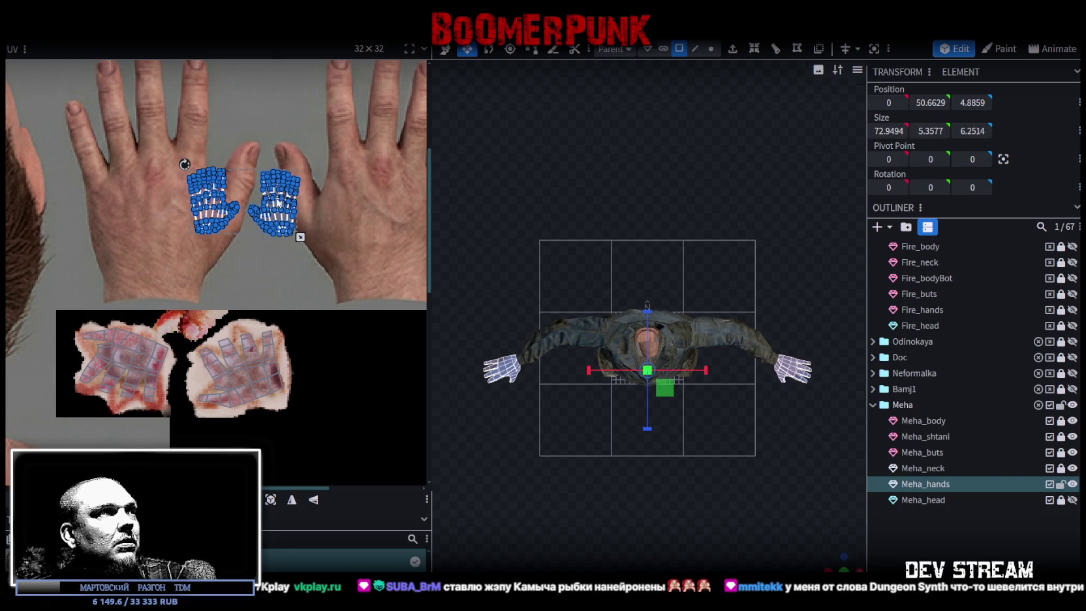
Select both hand UV islands and move them toward the painted fingers.
scroll(369, 165, up, 2)
drag(368, 160, 212, 319)
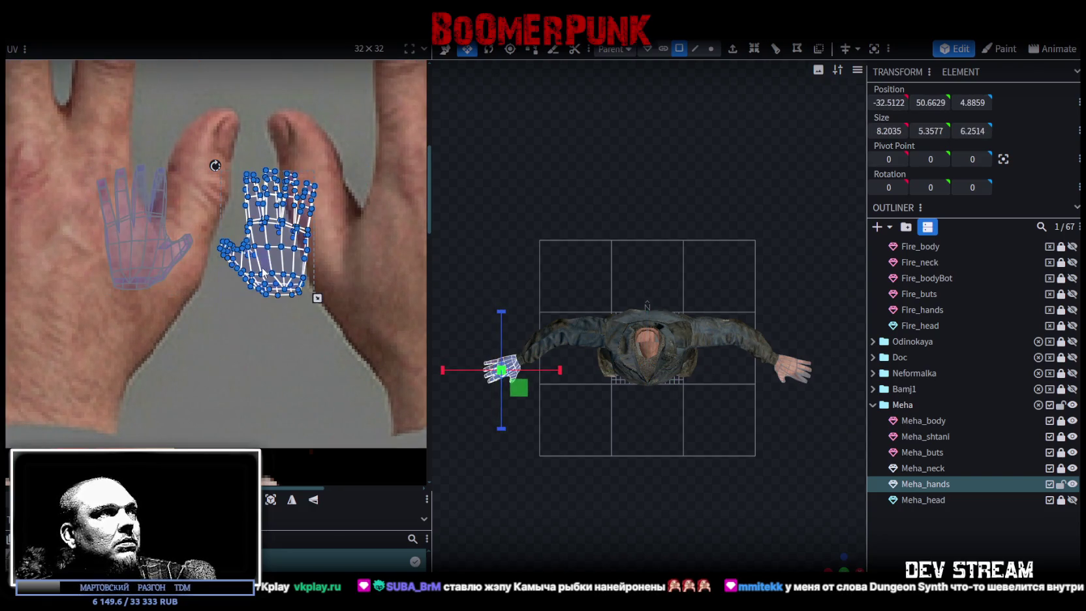
drag(48, 145, 376, 350)
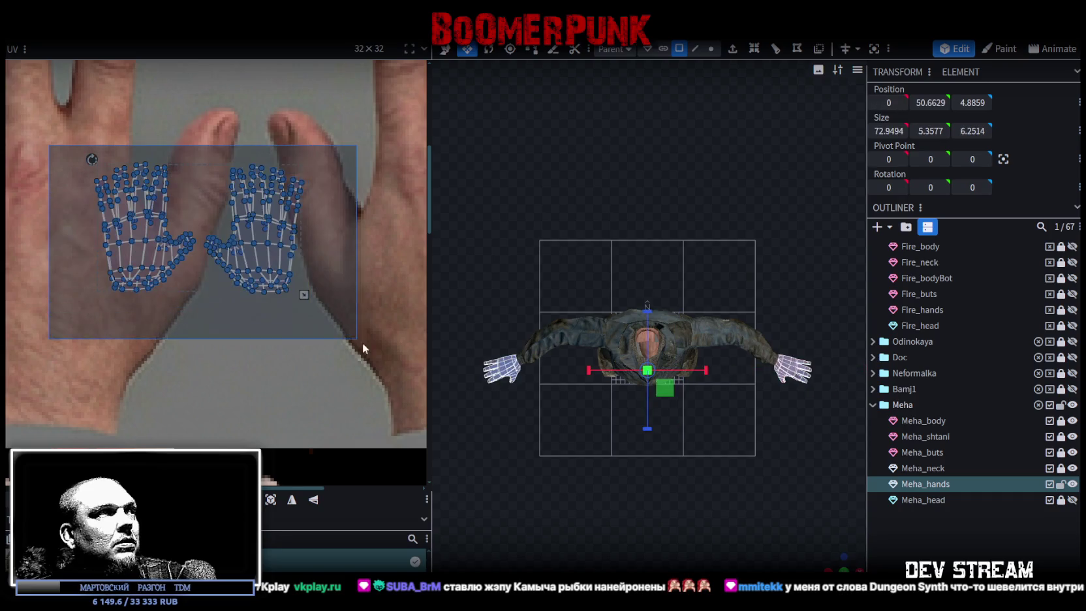
scroll(376, 350, down, 2)
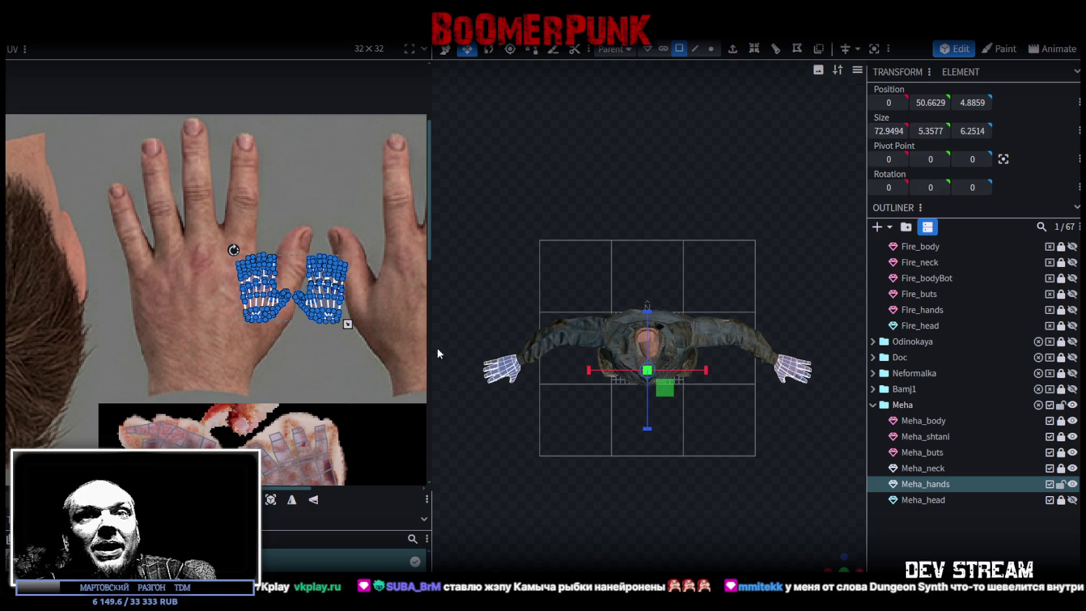
scroll(283, 310, up, 2)
drag(284, 311, 137, 193)
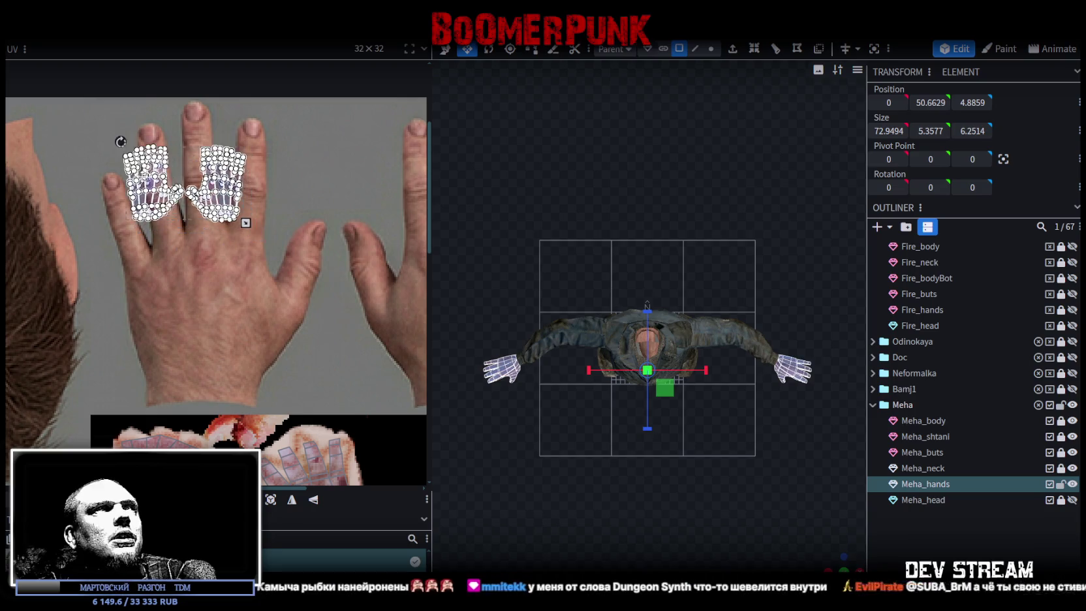
scroll(206, 248, down, 1)
scroll(254, 293, down, 1)
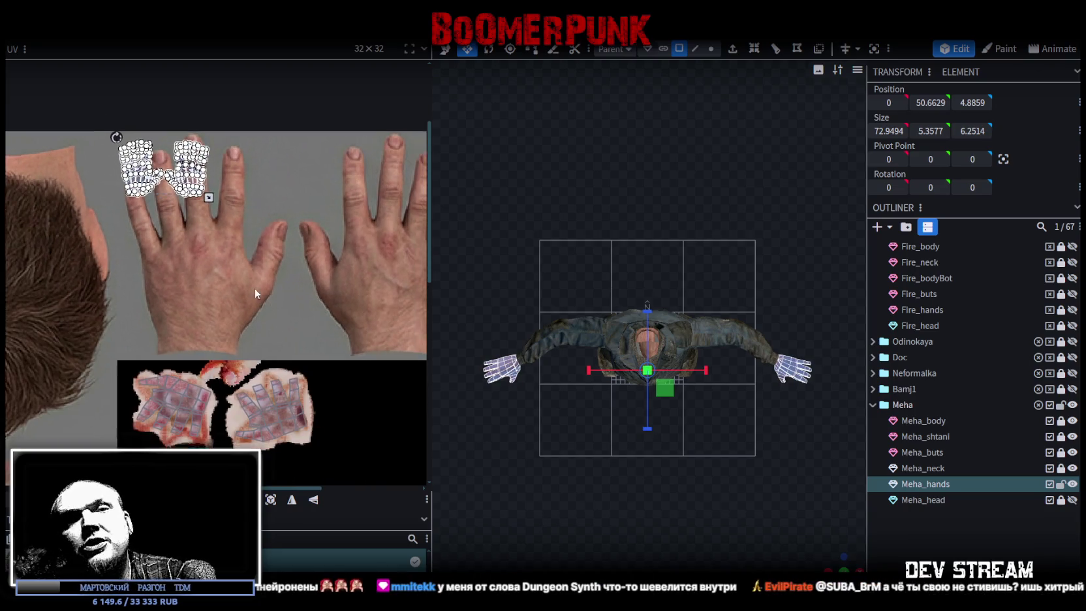
scroll(202, 293, down, 1)
Scale the hand UV islands up to cover the hands on the skin texture.
middle_drag(201, 293, 305, 338)
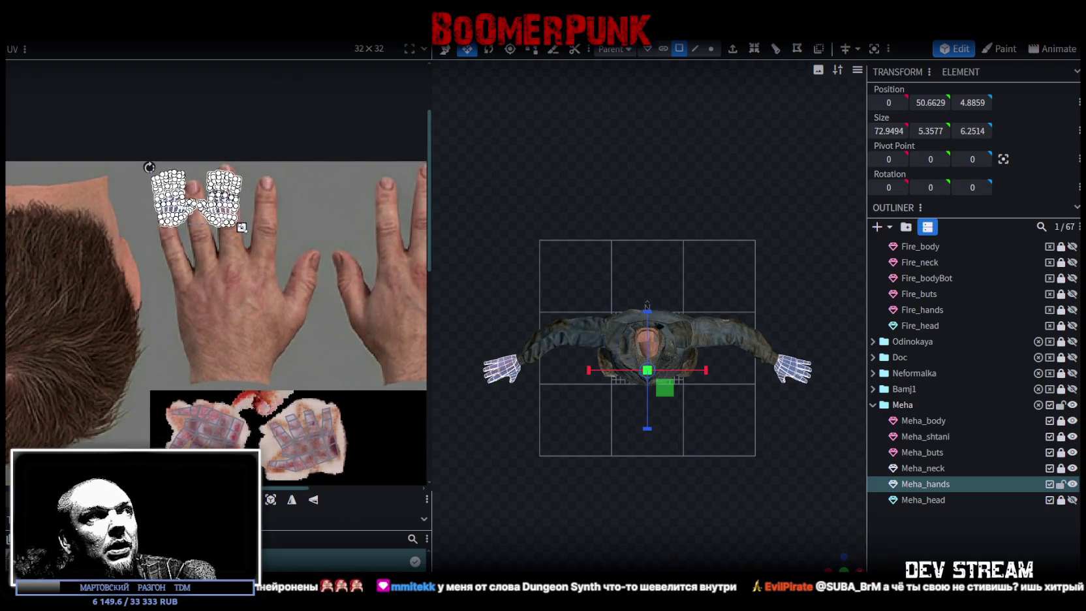
drag(241, 227, 445, 364)
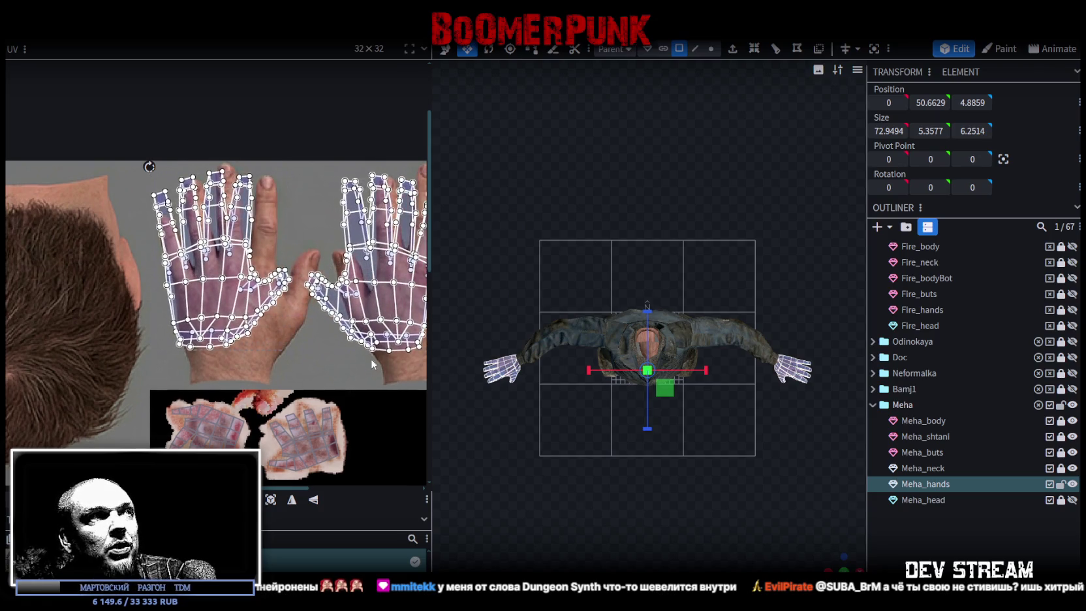
middle_drag(445, 364, 281, 299)
drag(285, 299, 329, 328)
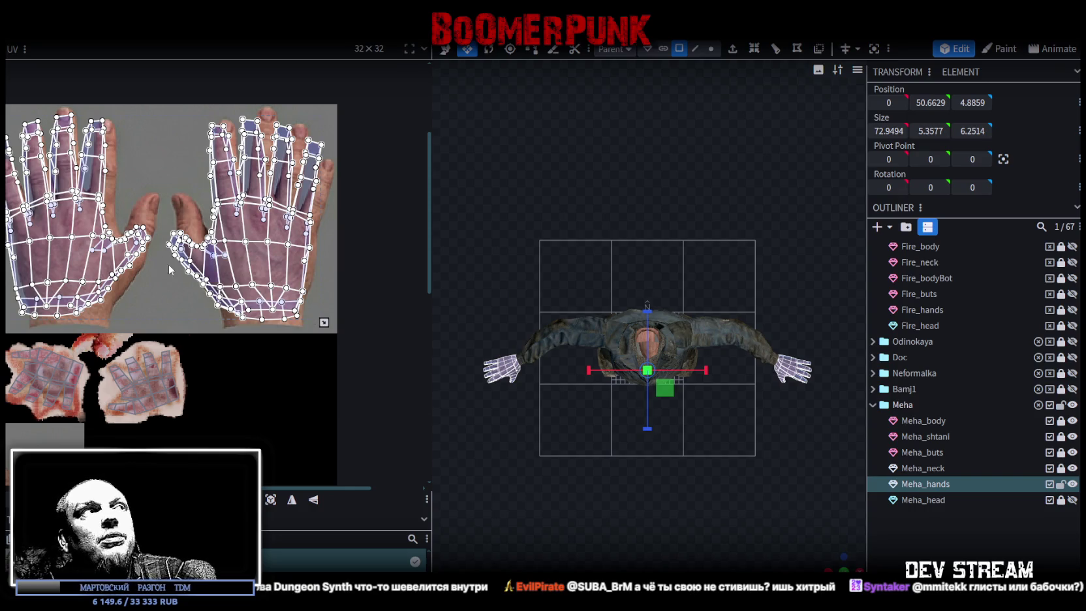
scroll(183, 280, left, 3)
scroll(103, 216, up, 1)
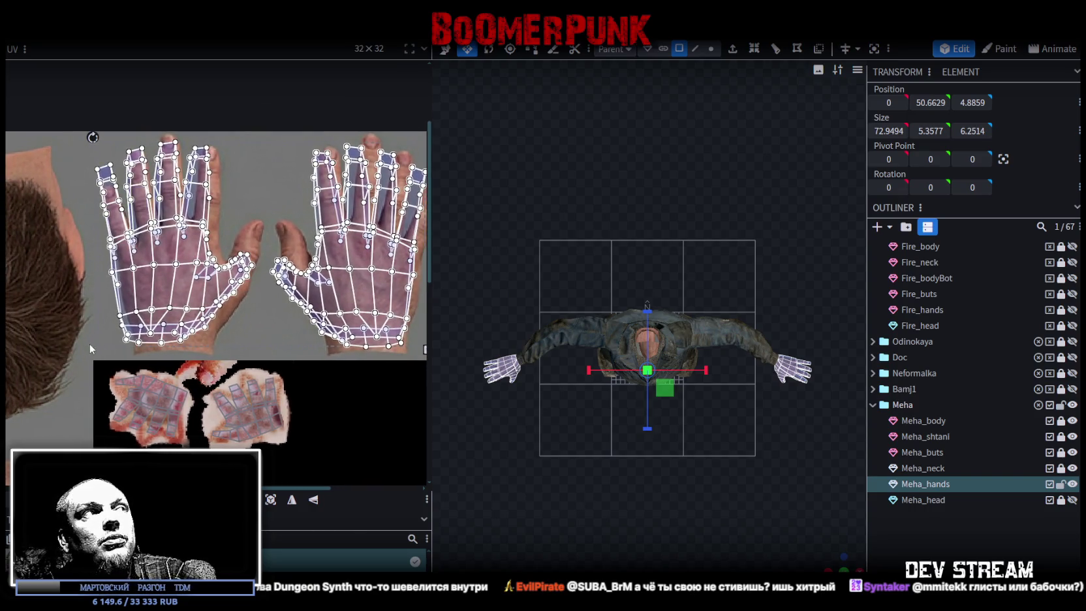
Select the second hand's UVs separately and move them downward.
drag(92, 351, 254, 140)
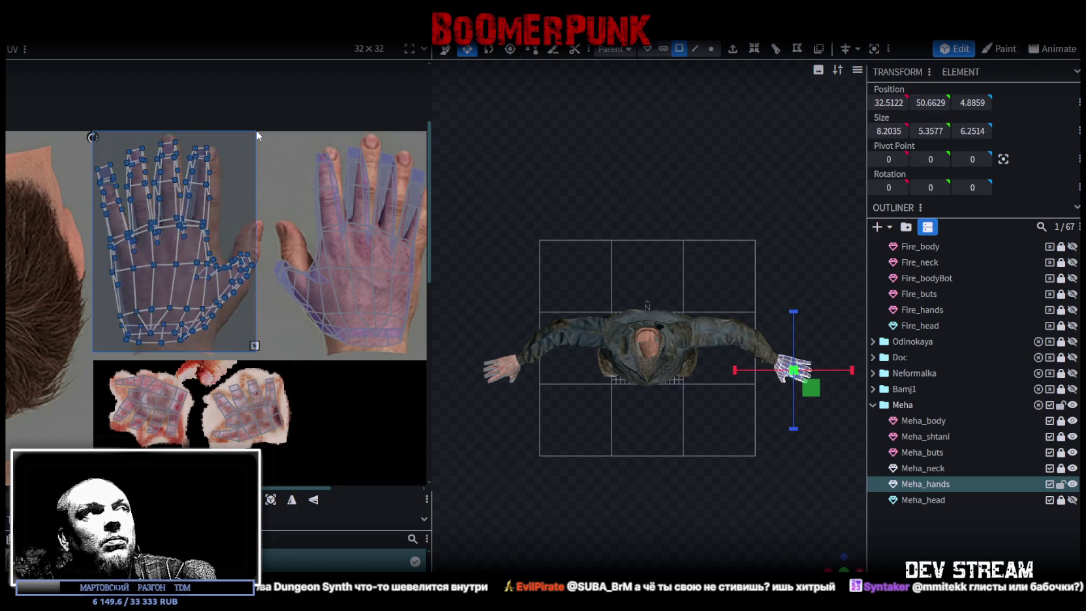
middle_drag(297, 326, 161, 297)
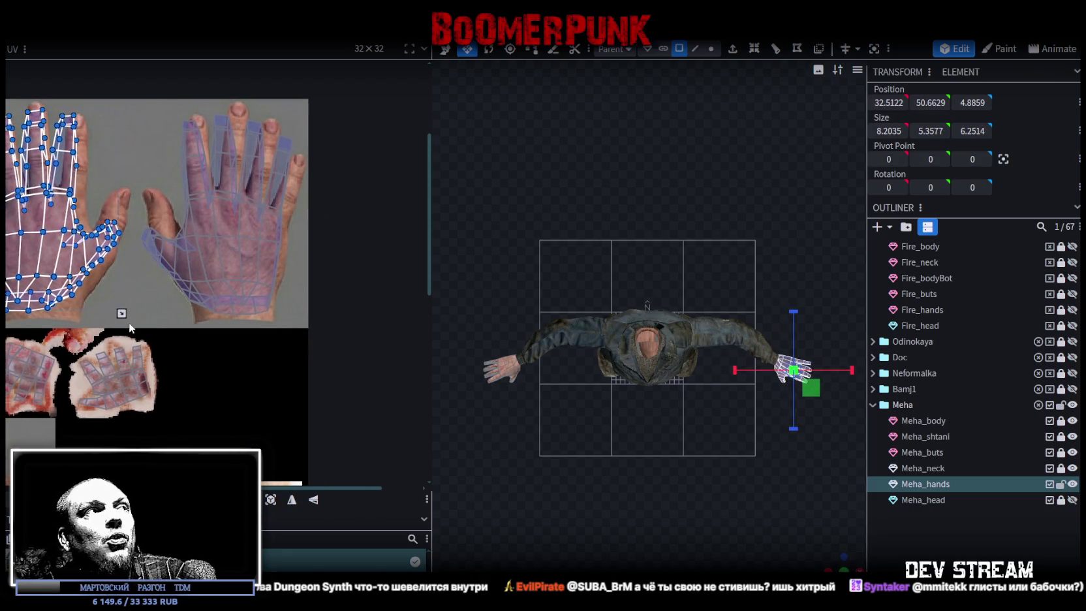
drag(137, 323, 311, 94)
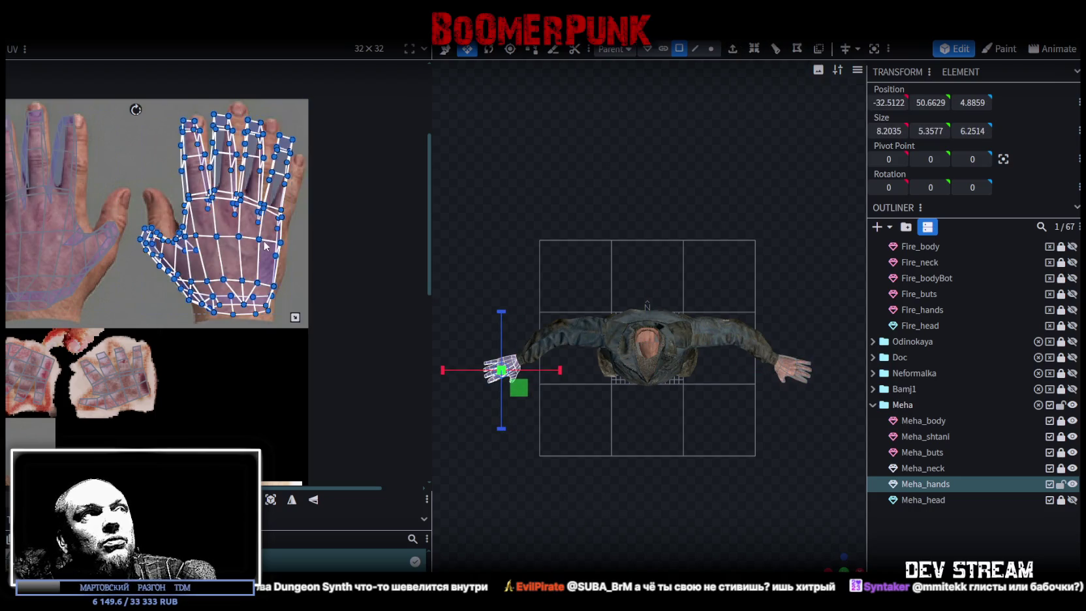
drag(285, 258, 300, 423)
middle_drag(300, 422, 277, 332)
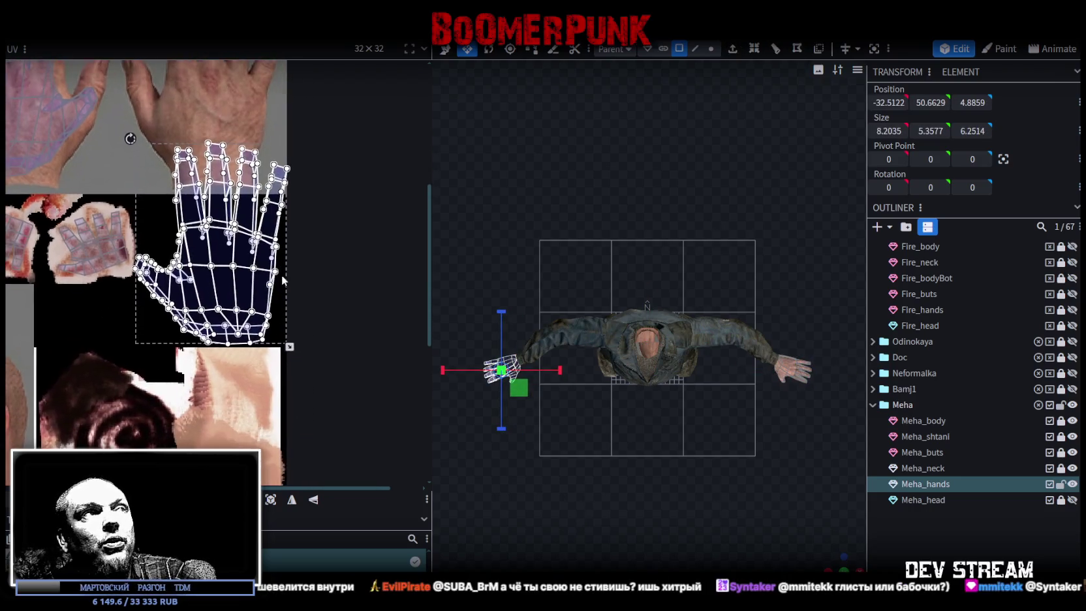
click(271, 327)
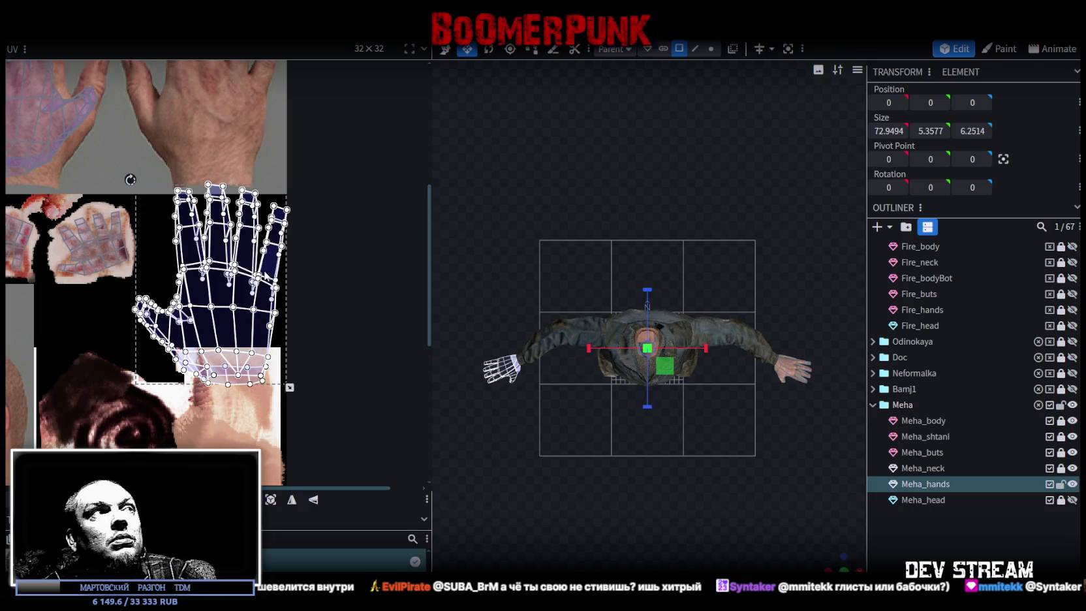
Nudge and slightly shrink the left-hand UVs, then shift all hand UVs slightly up-left.
scroll(228, 294, up, 3)
scroll(195, 303, left, 3)
drag(109, 345, 315, 128)
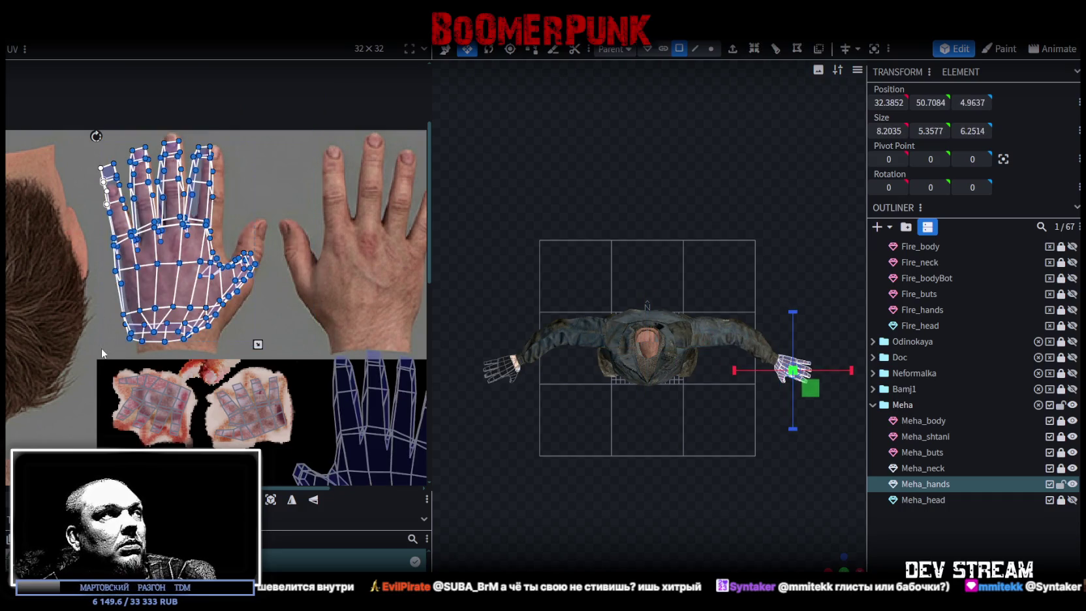
drag(102, 353, 295, 111)
drag(195, 253, 203, 257)
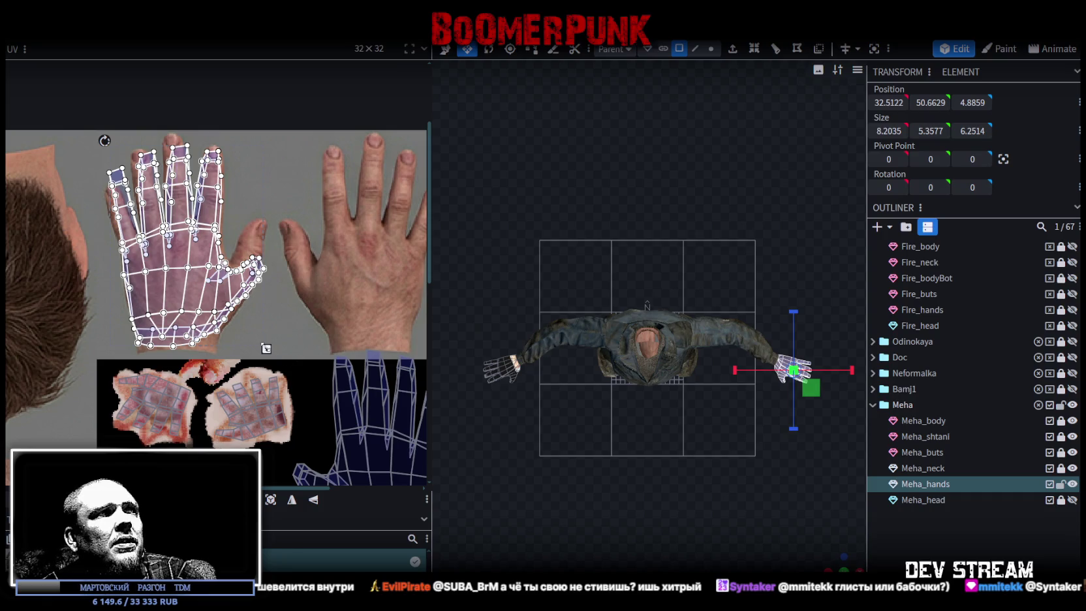
drag(266, 348, 249, 326)
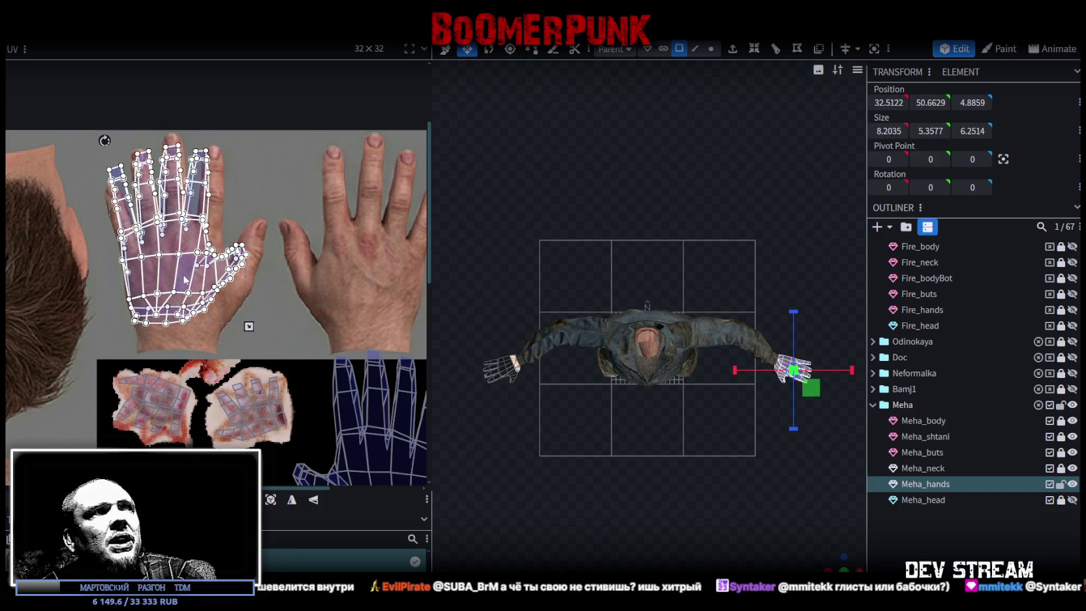
key(ctrl+a)
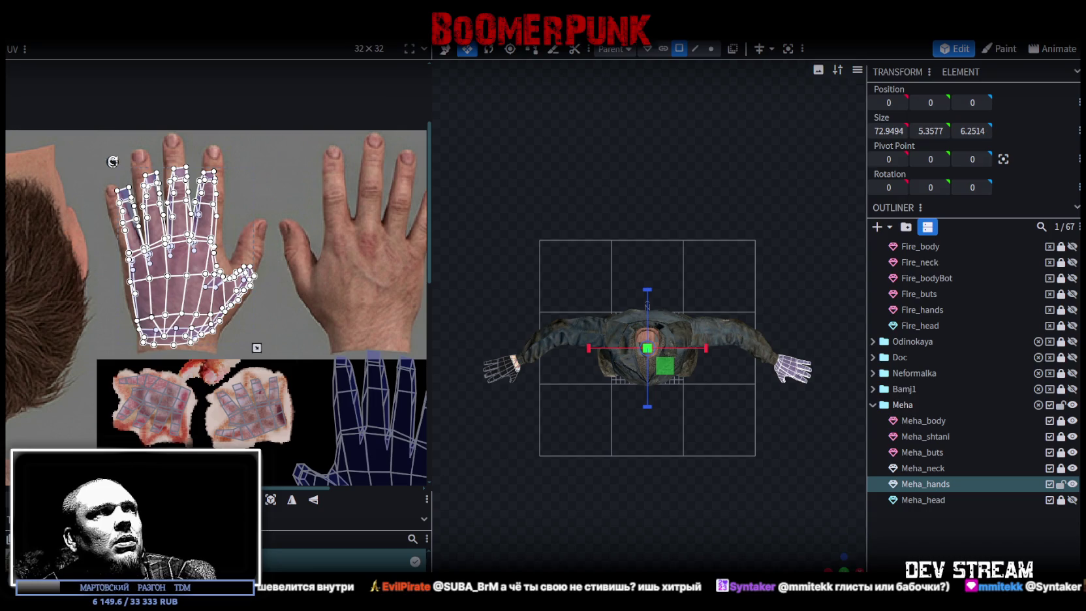
drag(169, 306, 164, 304)
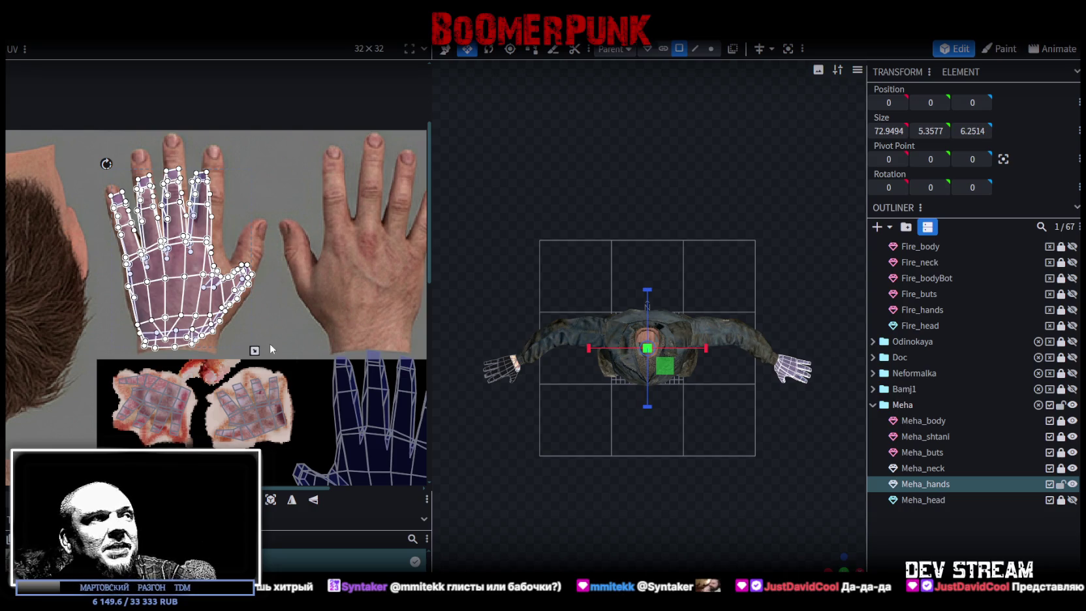
Stretch the hand UVs slightly wider to the right.
middle_drag(270, 341, 302, 326)
scroll(301, 327, up, 2)
scroll(278, 321, up, 2)
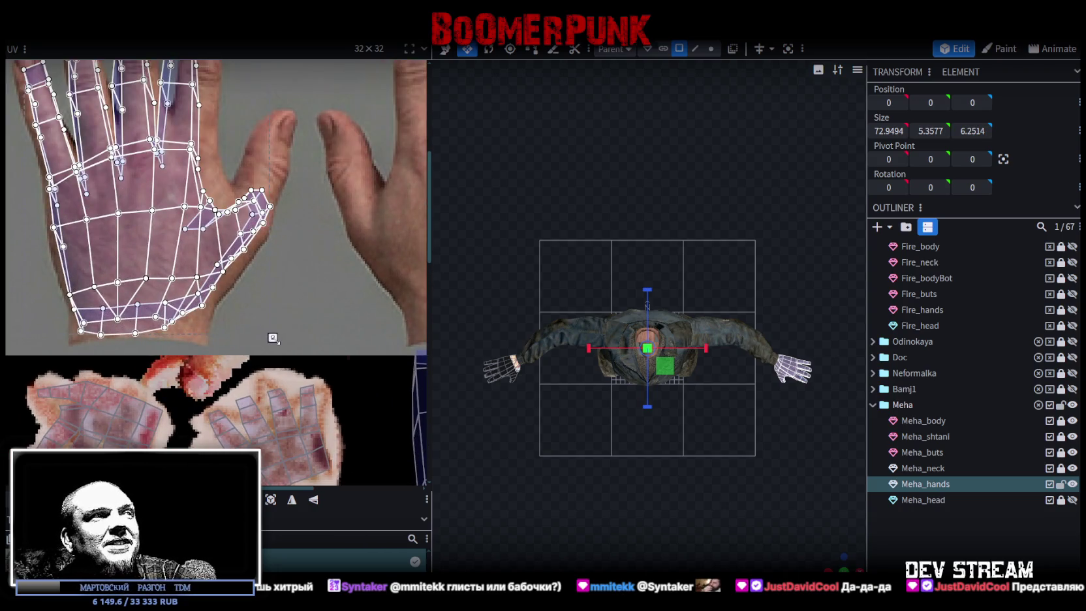
drag(284, 345, 286, 339)
Zoom into the hand texture and select the middle finger's UV faces.
scroll(344, 354, up, 2)
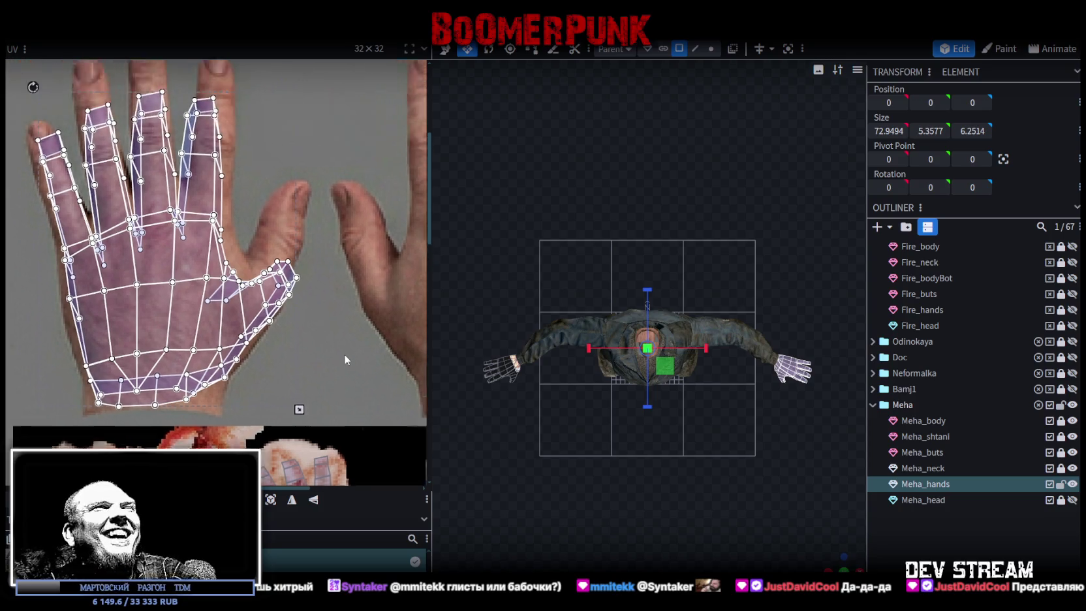
scroll(343, 354, up, 2)
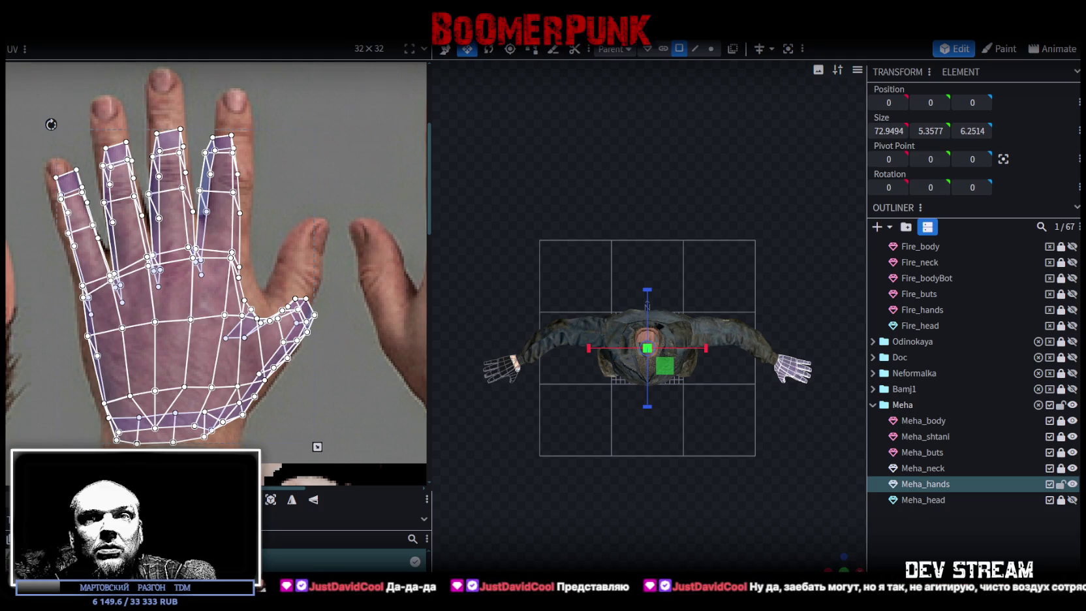
scroll(299, 241, up, 1)
scroll(261, 215, up, 2)
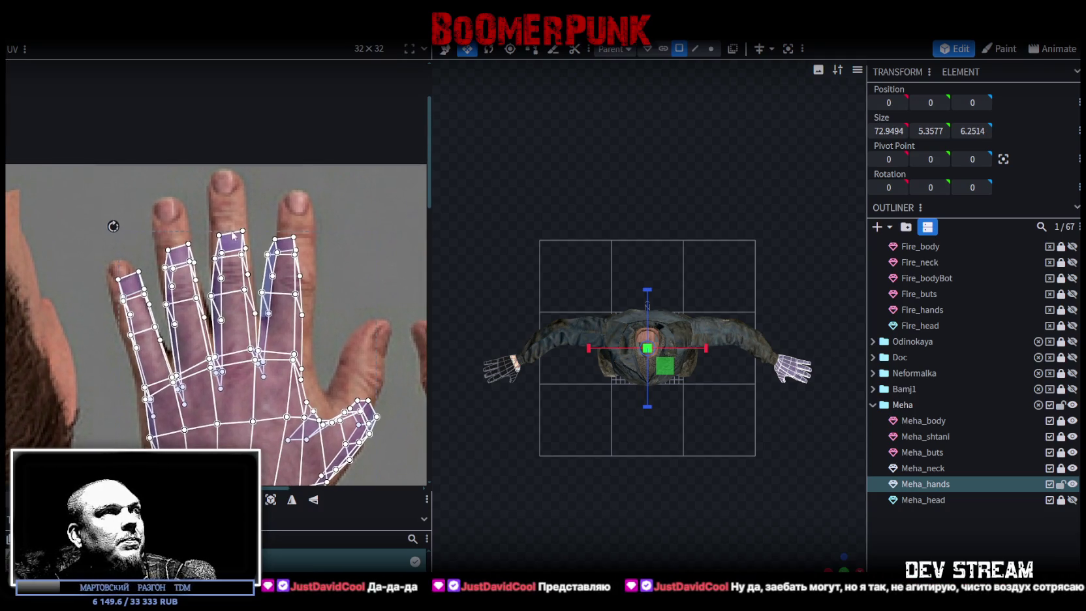
scroll(224, 196, up, 1)
click(207, 203)
click(258, 268)
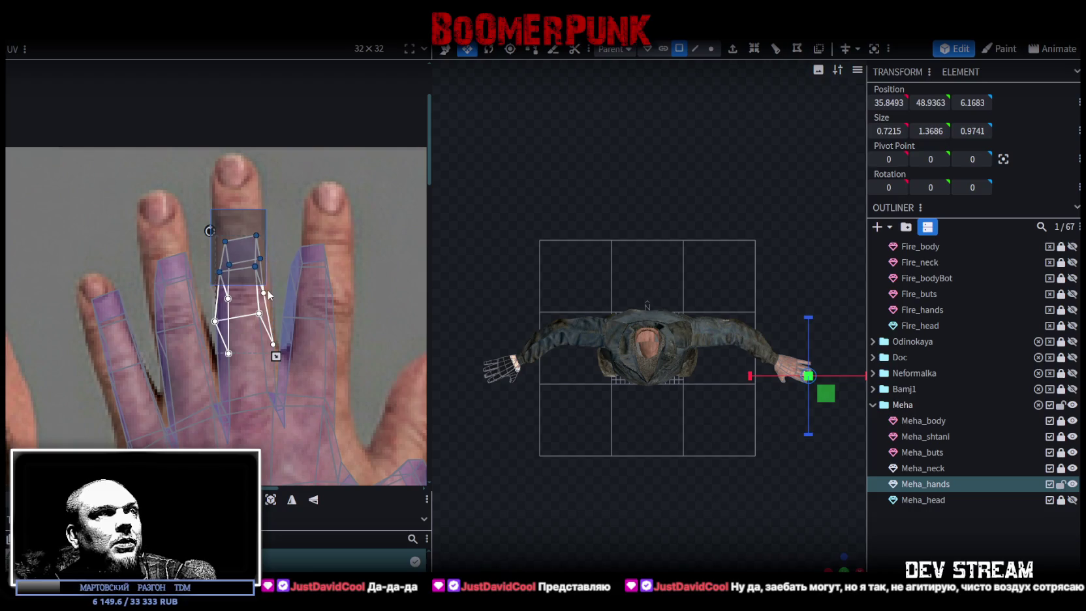
Try moving the middle-finger UVs up-left, undo it, and reselect its vertices.
drag(242, 255, 236, 232)
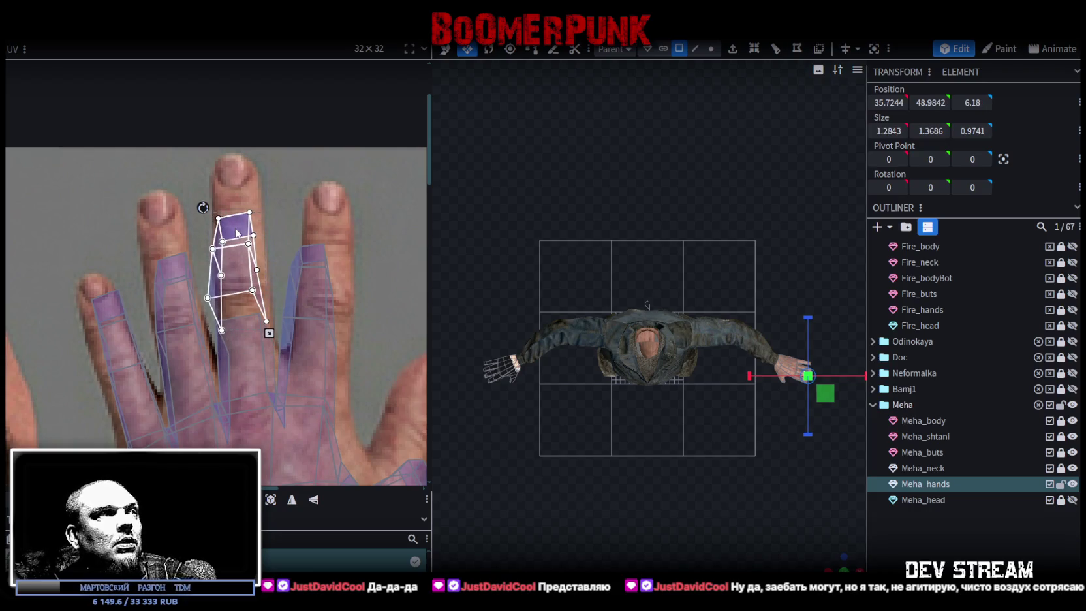
key(ctrl+z)
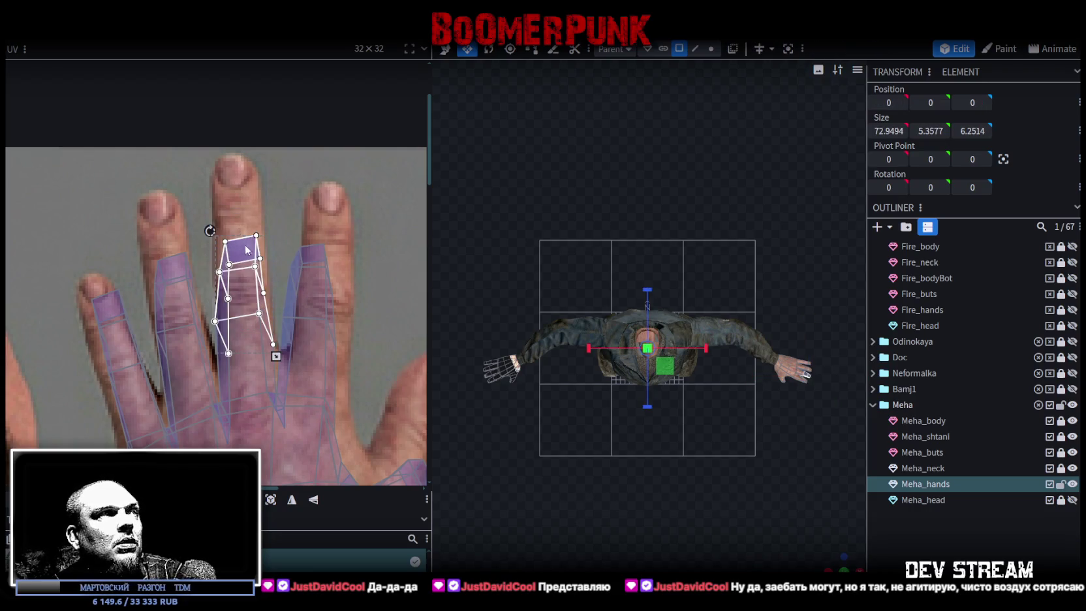
scroll(246, 249, down, 3)
scroll(241, 231, up, 1)
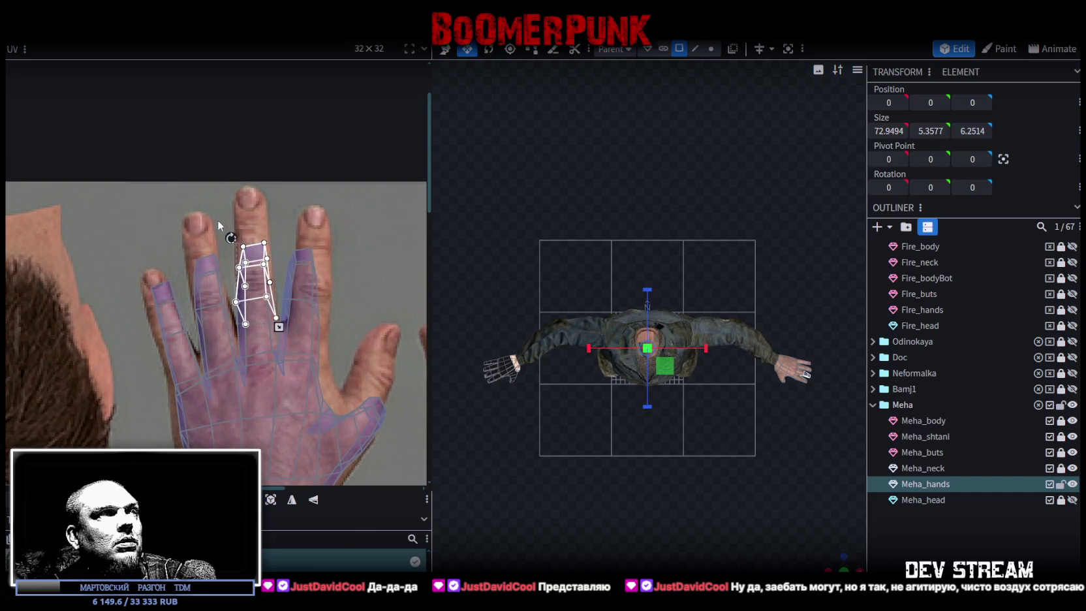
drag(218, 221, 274, 290)
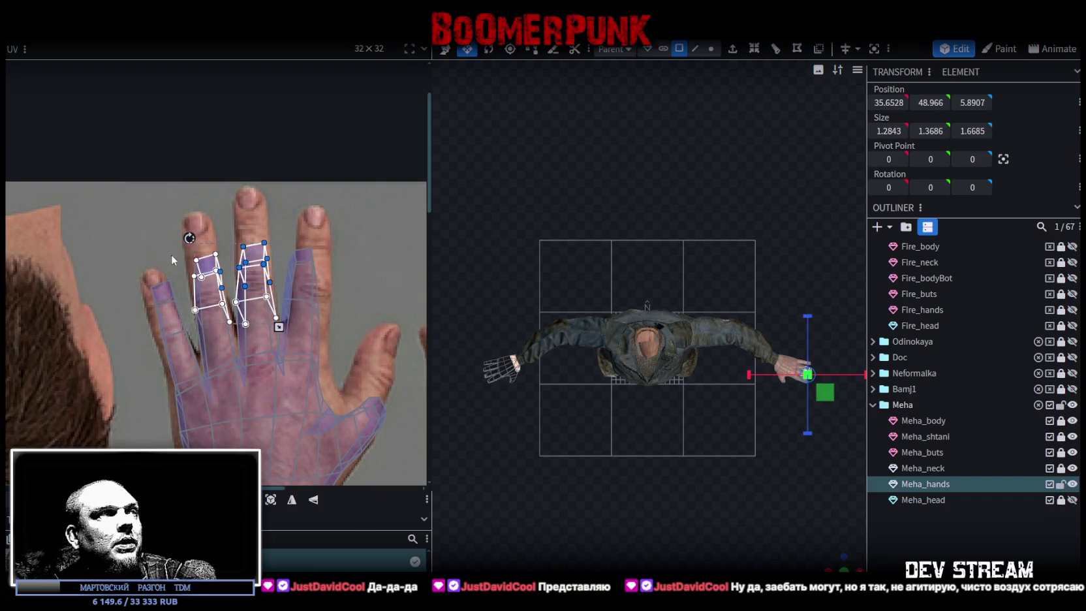
Shift the little finger's UV faces slightly up-left and pick a fingertip vertex.
drag(125, 261, 189, 334)
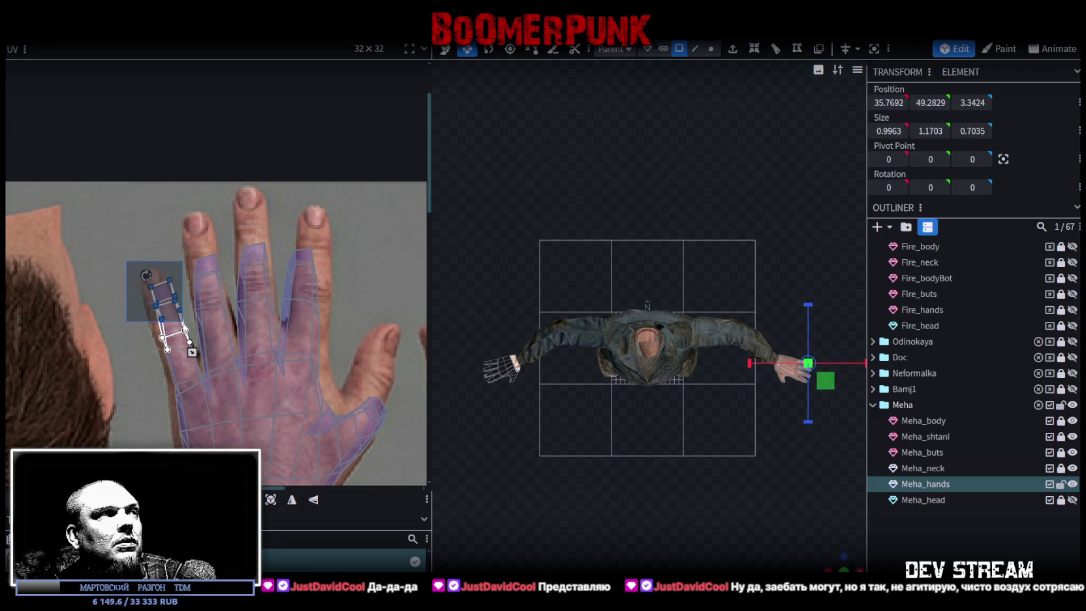
scroll(167, 313, up, 2)
drag(152, 295, 133, 288)
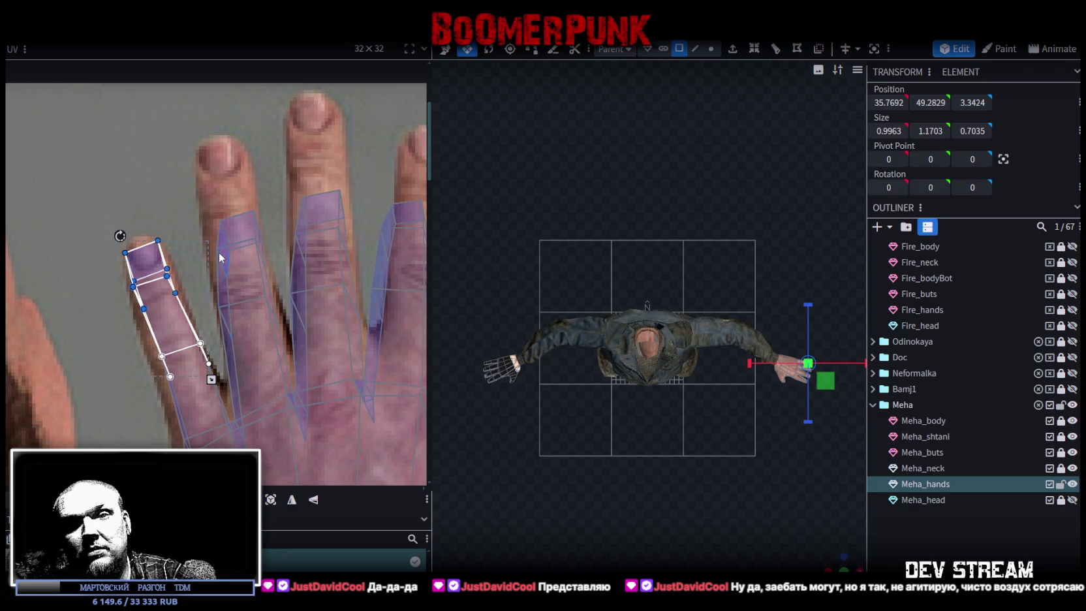
scroll(114, 241, up, 2)
scroll(124, 257, up, 1)
mouse_move(142, 279)
mouse_down()
mouse_move(175, 303)
mouse_move(166, 266)
mouse_up()
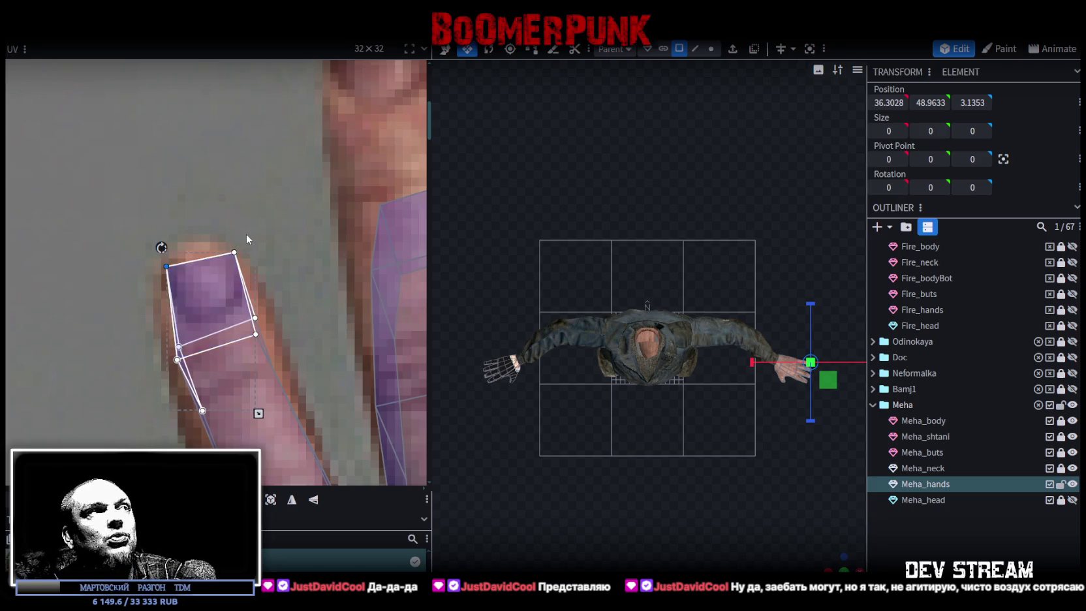
Pull the fingertip corner up-left and stretch the little finger's lower vertices along the finger.
drag(232, 251, 220, 246)
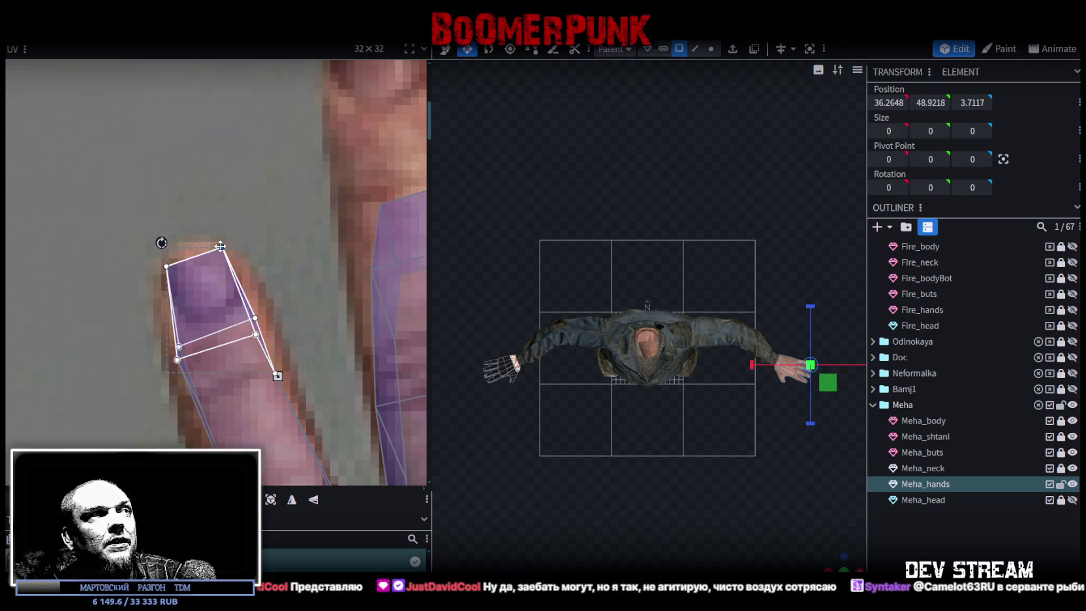
middle_drag(220, 246, 178, 139)
drag(109, 296, 250, 193)
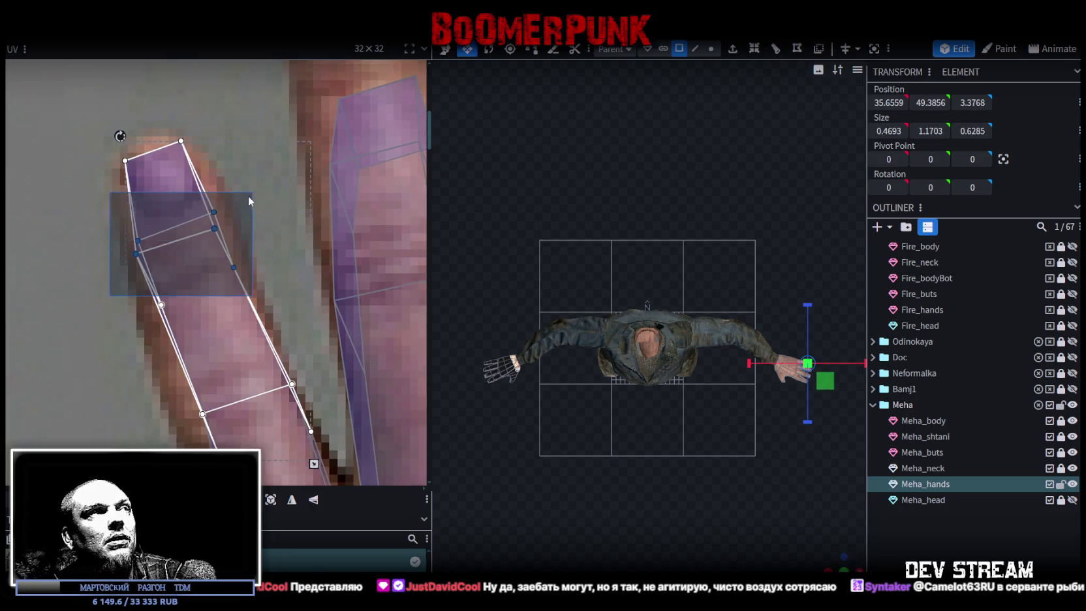
drag(120, 349, 243, 190)
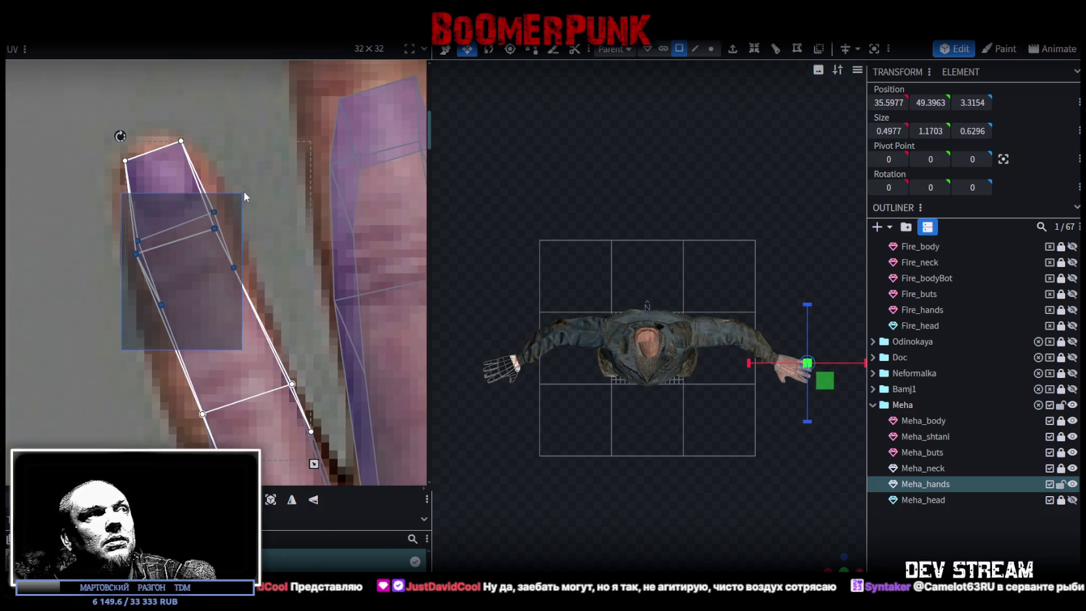
drag(213, 228, 219, 243)
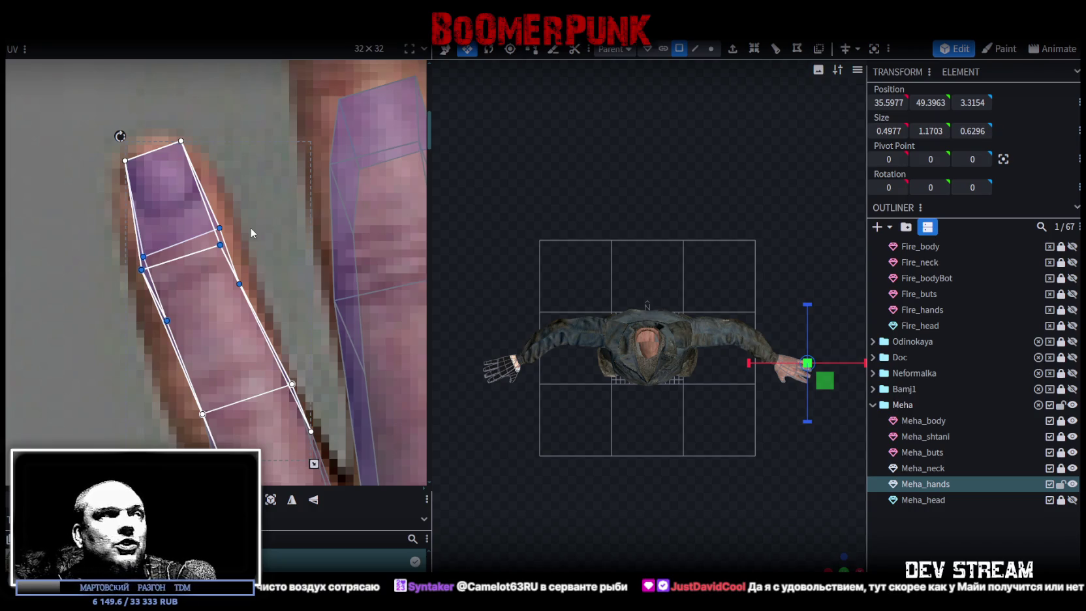
Select the finger island's middle faces, then view the whole hand and pick a thumb face.
scroll(265, 237, down, 2)
scroll(241, 235, down, 2)
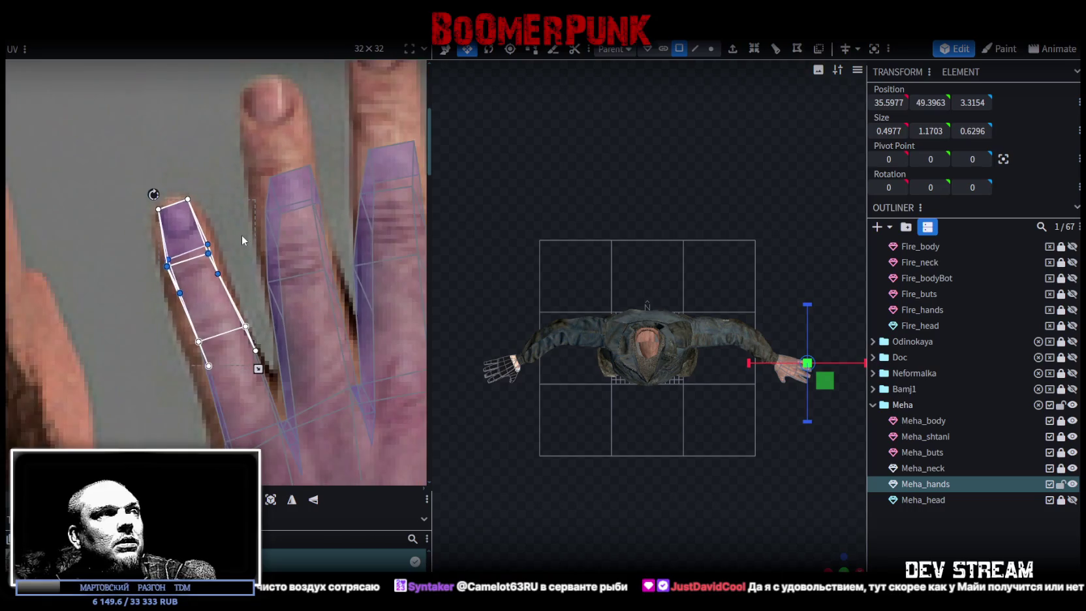
scroll(175, 297, up, 2)
drag(166, 276, 262, 335)
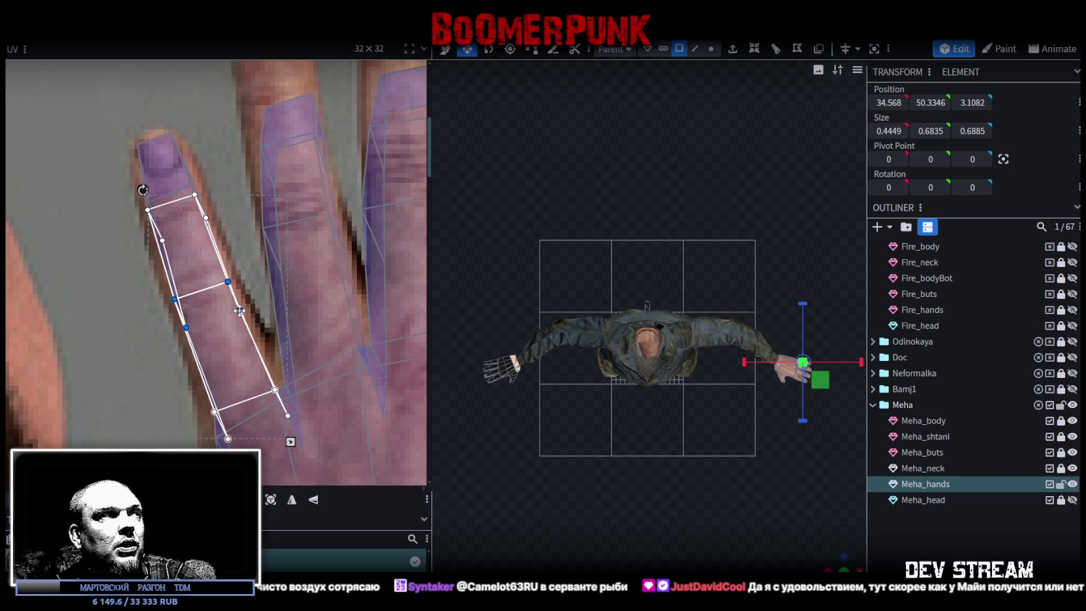
scroll(247, 329, down, 2)
middle_drag(246, 335, 96, 282)
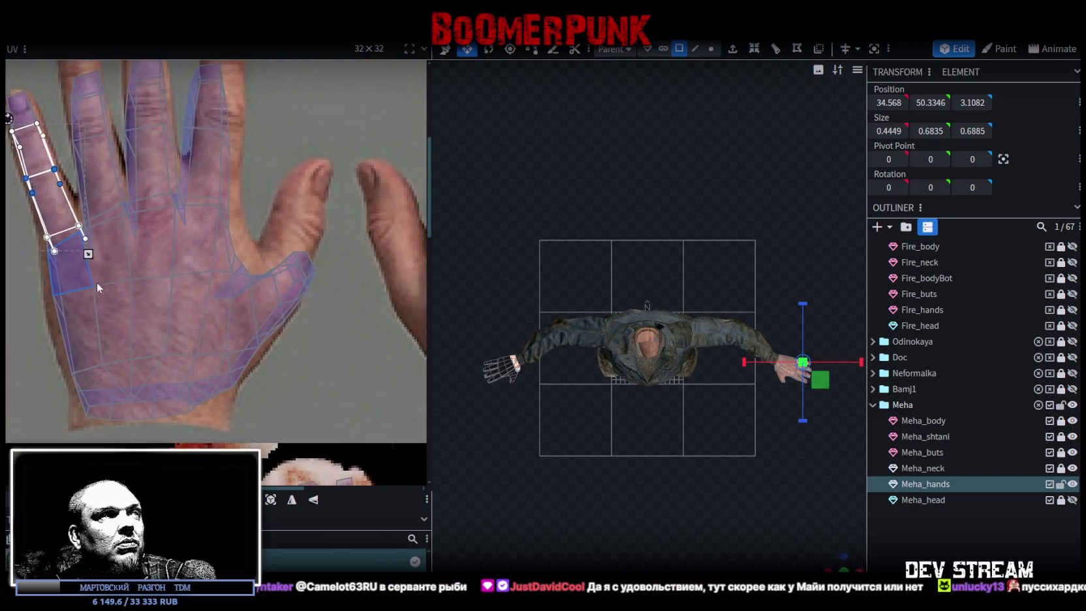
scroll(331, 281, up, 2)
click(287, 259)
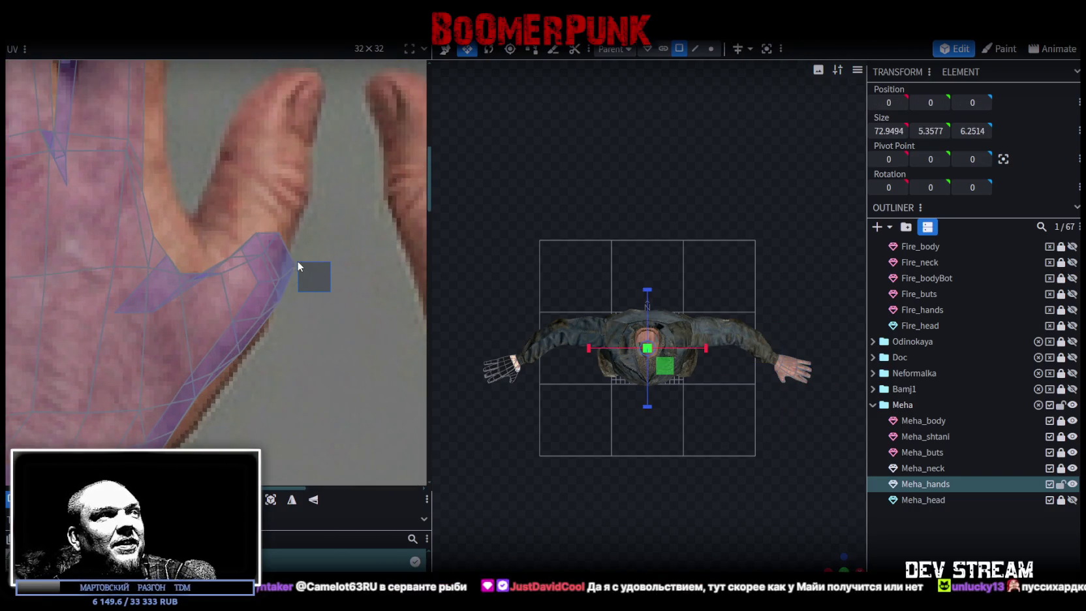
Select thumb faces, picking them on the 3D hand after orbiting in close.
mouse_move(305, 240)
middle_down()
mouse_move(292, 258)
mouse_move(283, 245)
middle_up()
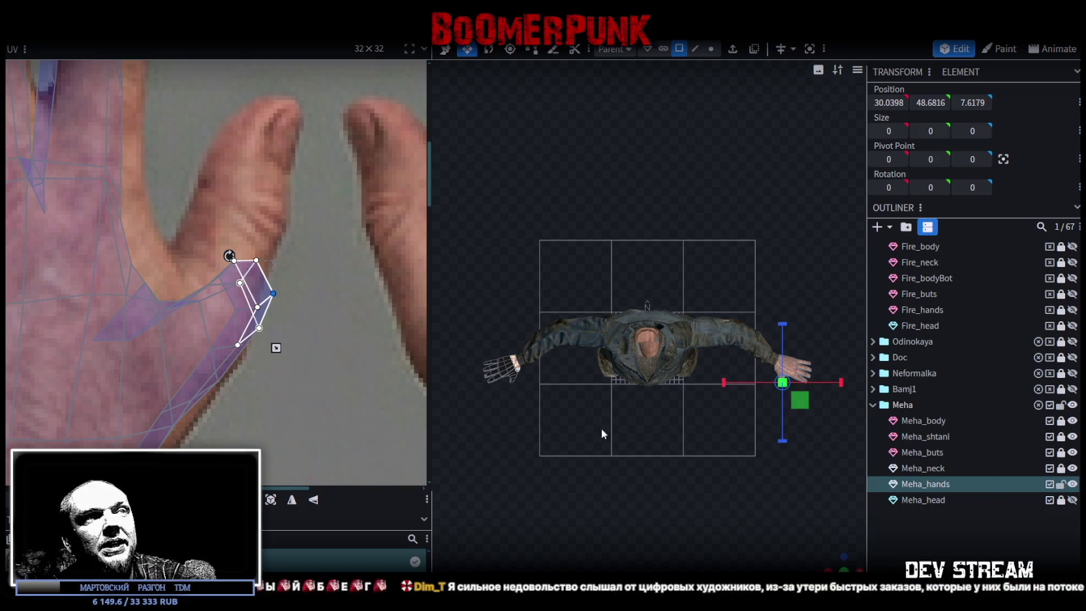
scroll(817, 463, up, 5)
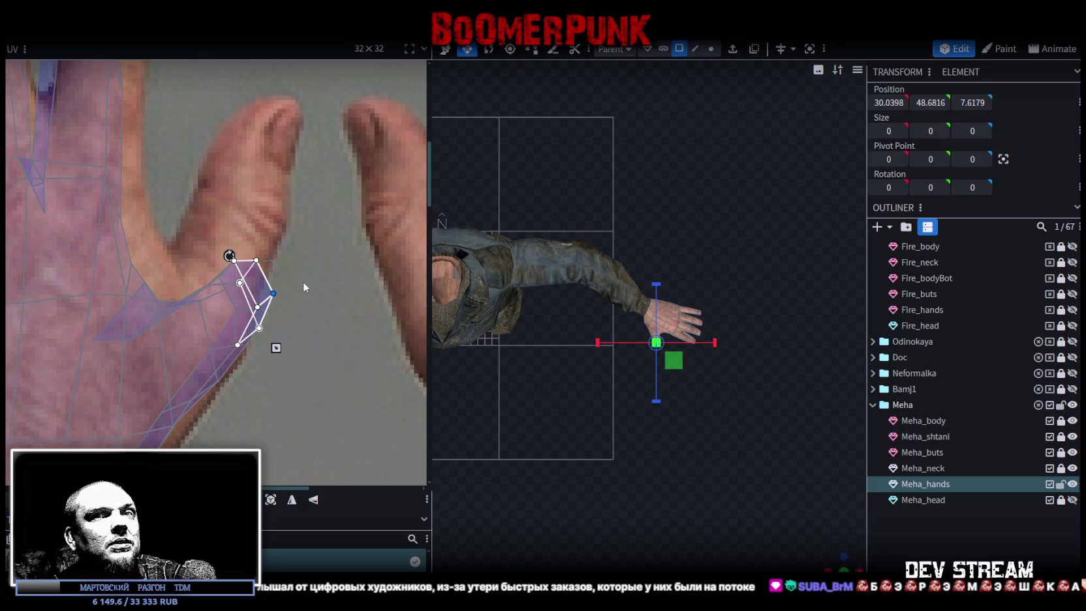
click(262, 293)
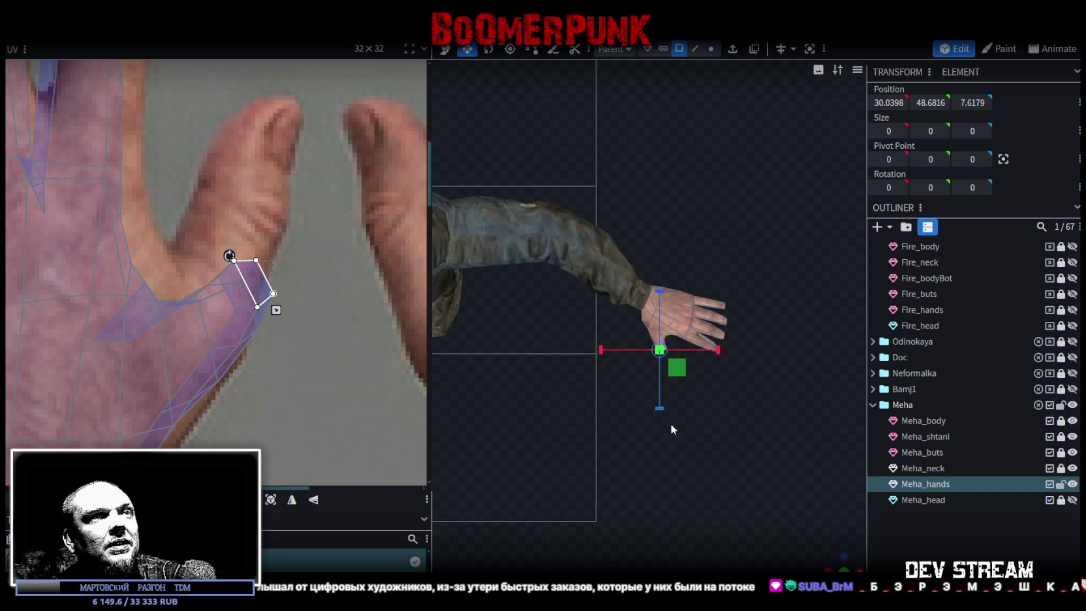
click(835, 556)
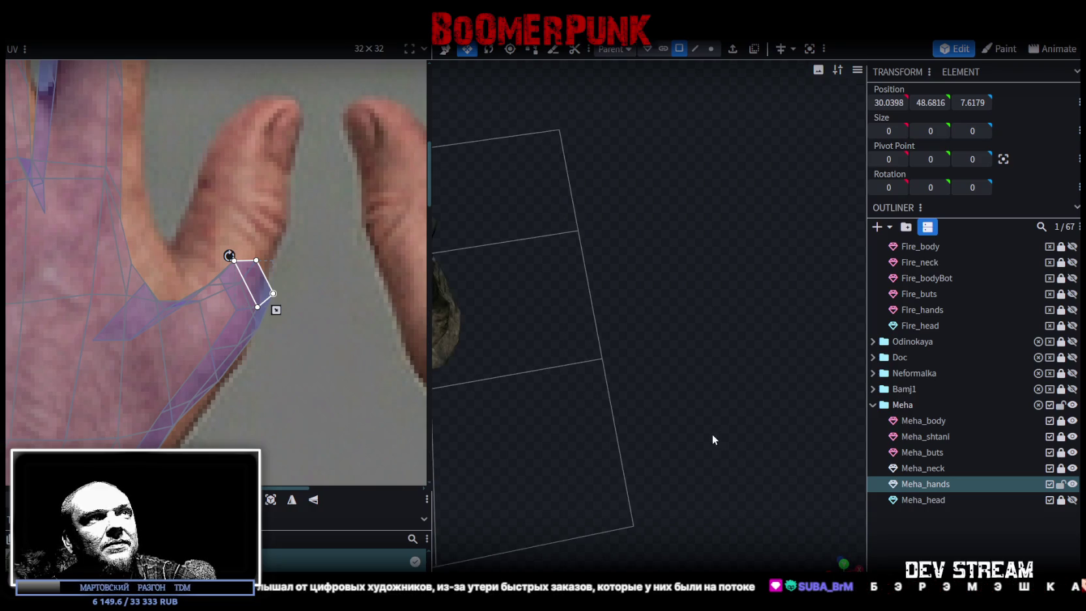
scroll(711, 379, down, 5)
scroll(683, 383, up, 3)
drag(692, 360, 666, 476)
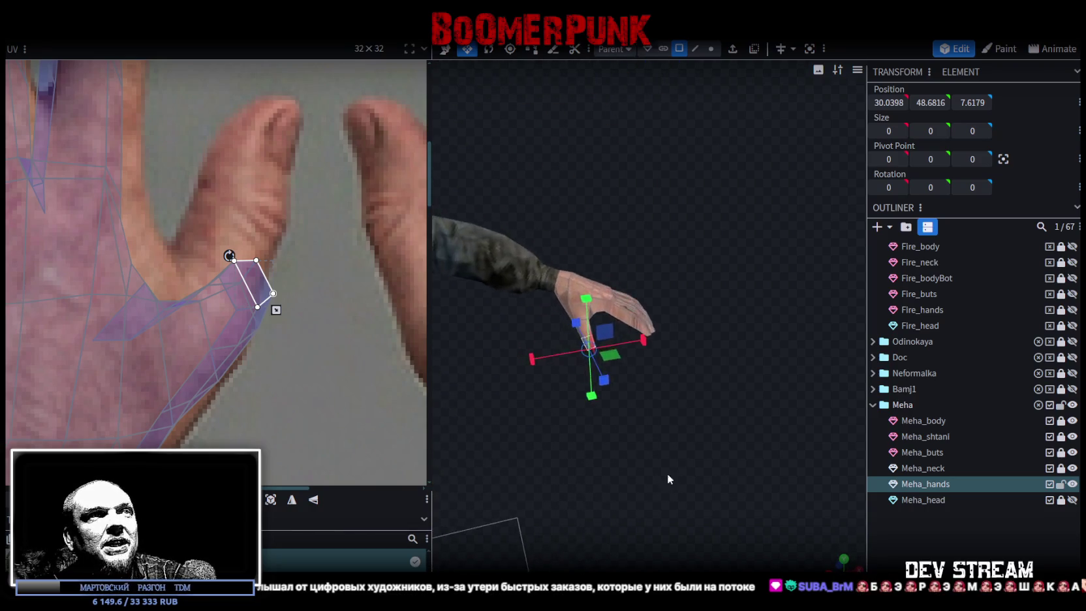
scroll(688, 451, up, 5)
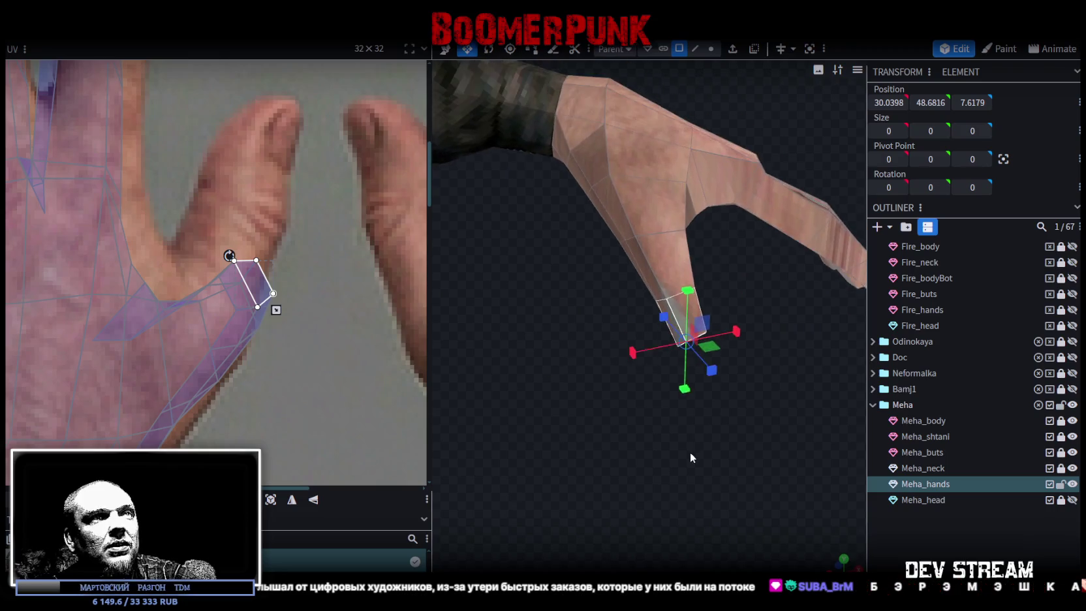
click(667, 325)
shift+click(667, 324)
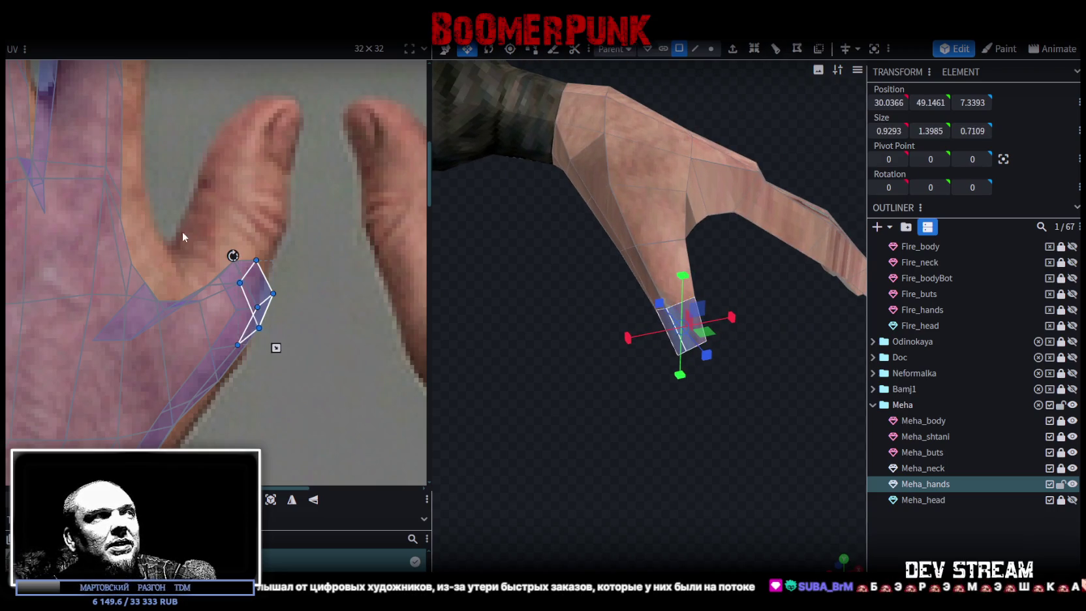
middle_drag(330, 309, 341, 375)
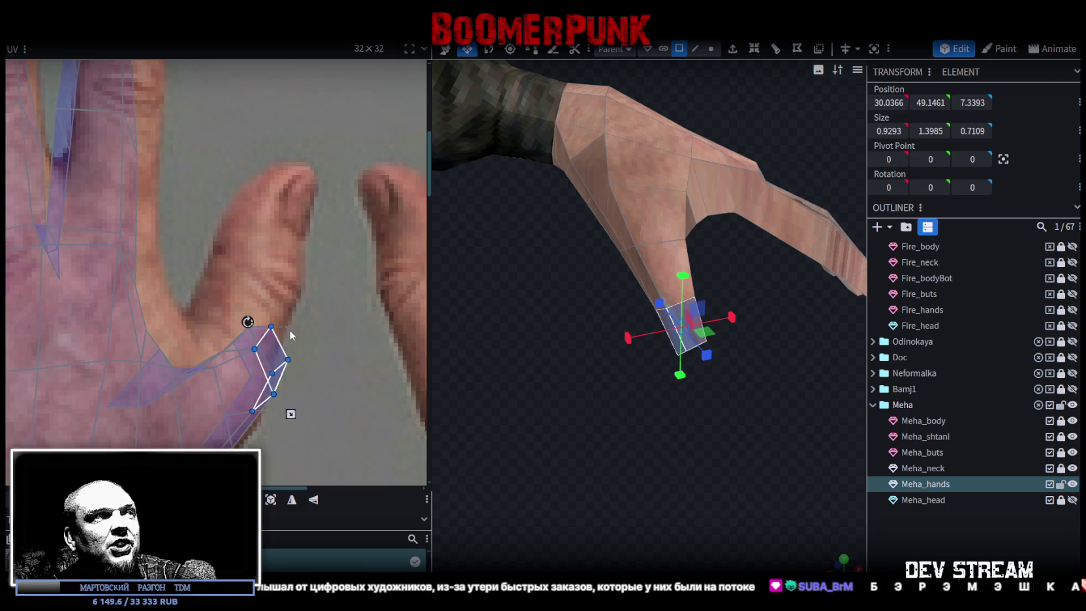
Box-select all the thumb faces and move their UVs up onto the thumb.
scroll(288, 325, down, 3)
click(274, 381)
drag(274, 384, 270, 330)
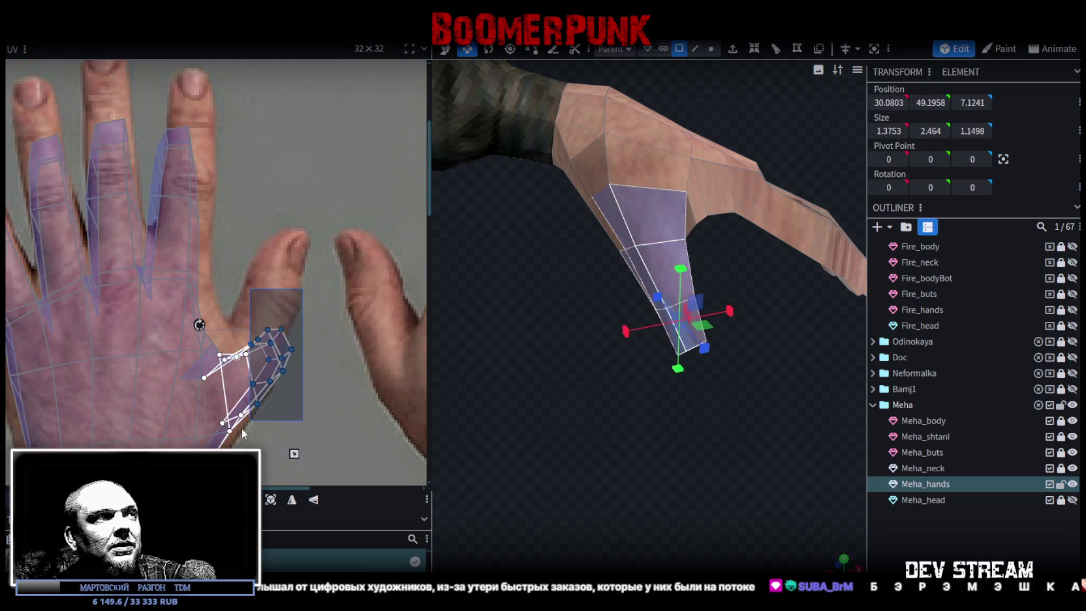
drag(270, 329, 281, 303)
scroll(291, 279, up, 2)
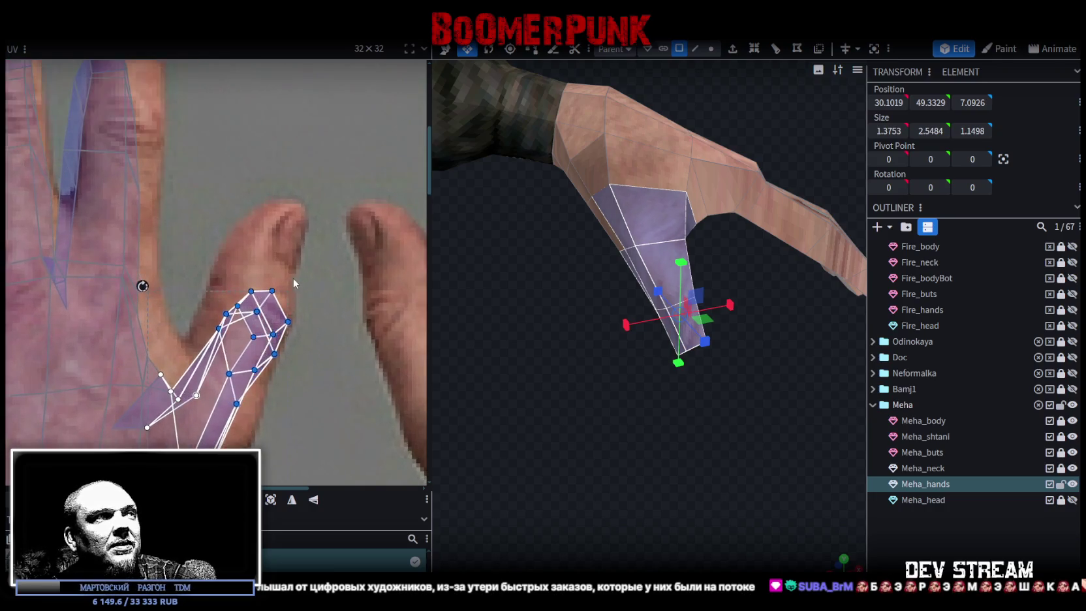
scroll(291, 279, up, 2)
Move the thumb-tip UV vertices up onto the painted thumb tip.
mouse_move(299, 258)
mouse_down()
mouse_move(242, 423)
mouse_move(227, 407)
mouse_up()
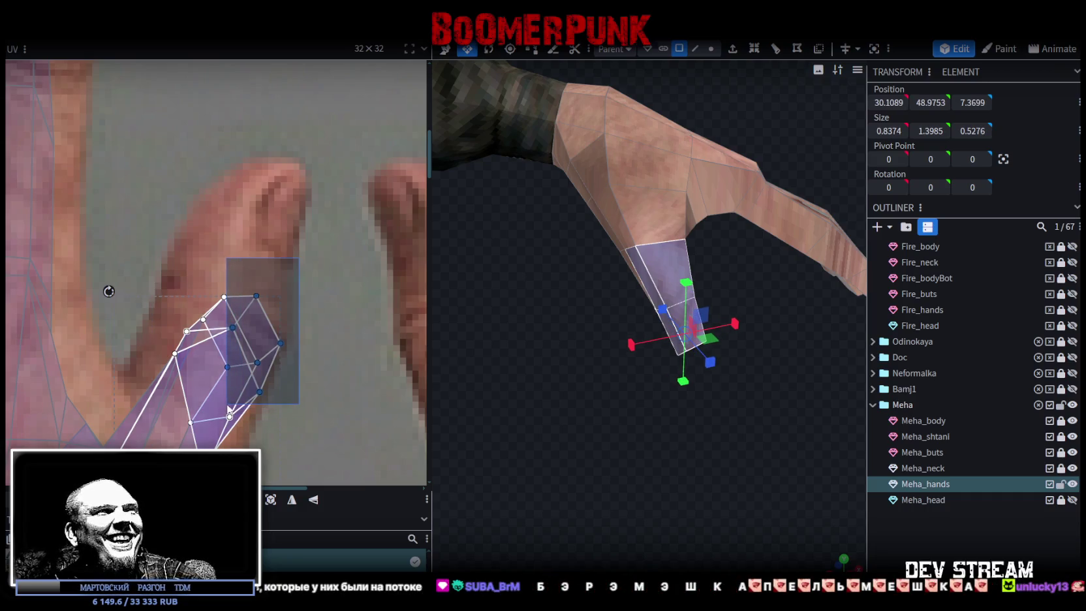
drag(227, 407, 212, 402)
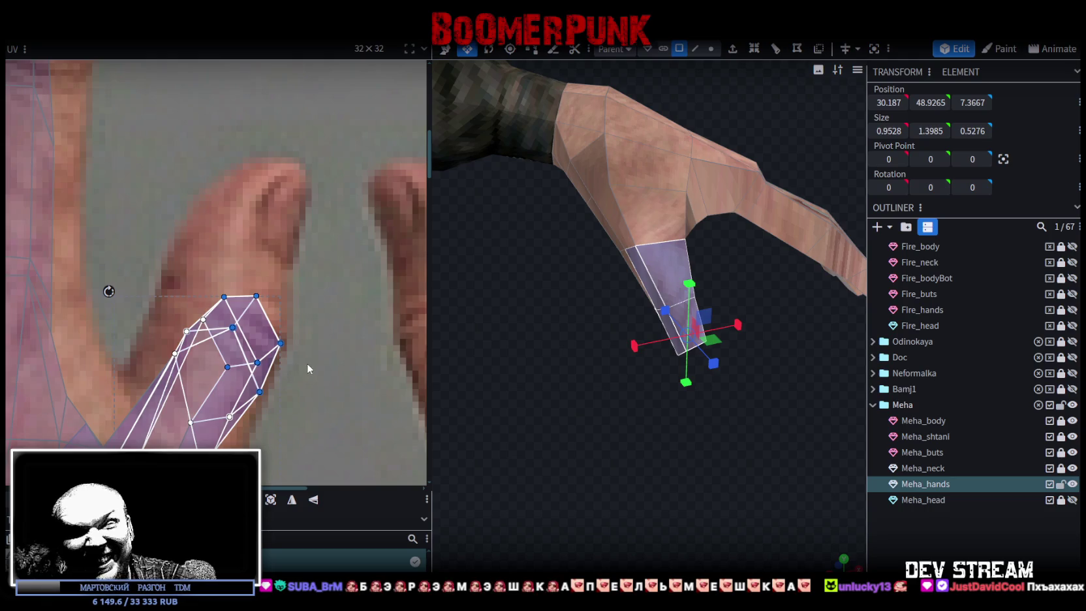
middle_drag(307, 363, 295, 410)
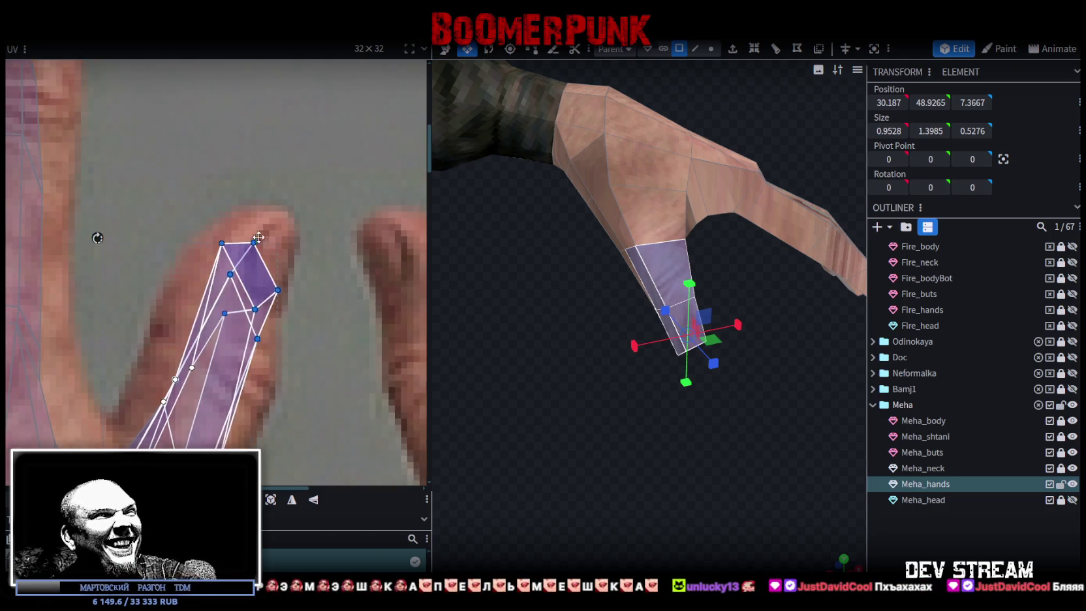
drag(245, 344, 267, 236)
scroll(263, 277, up, 2)
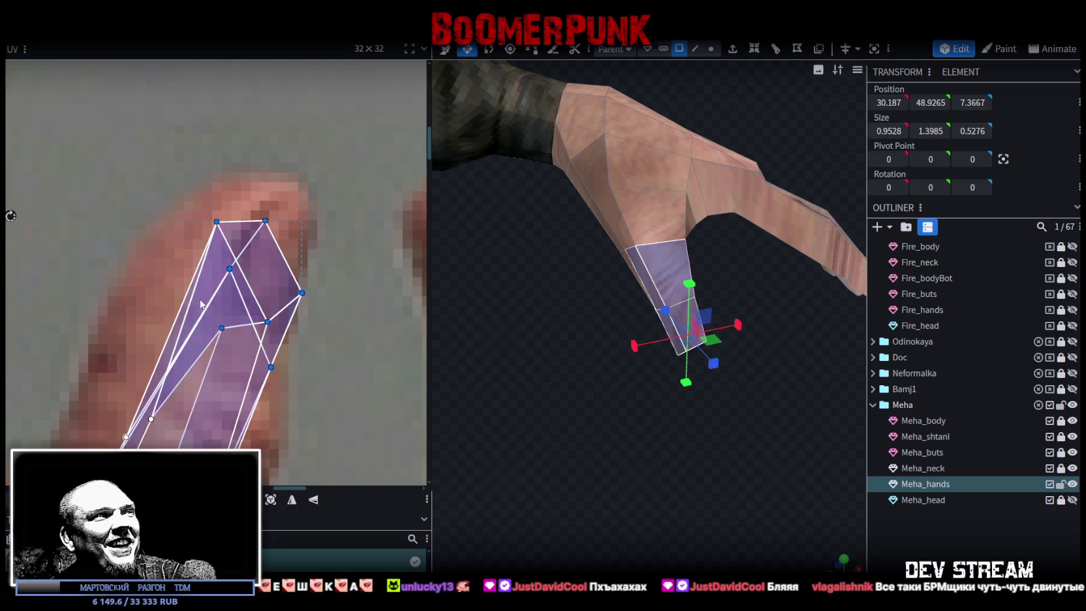
drag(156, 292, 227, 339)
middle_drag(222, 329, 191, 294)
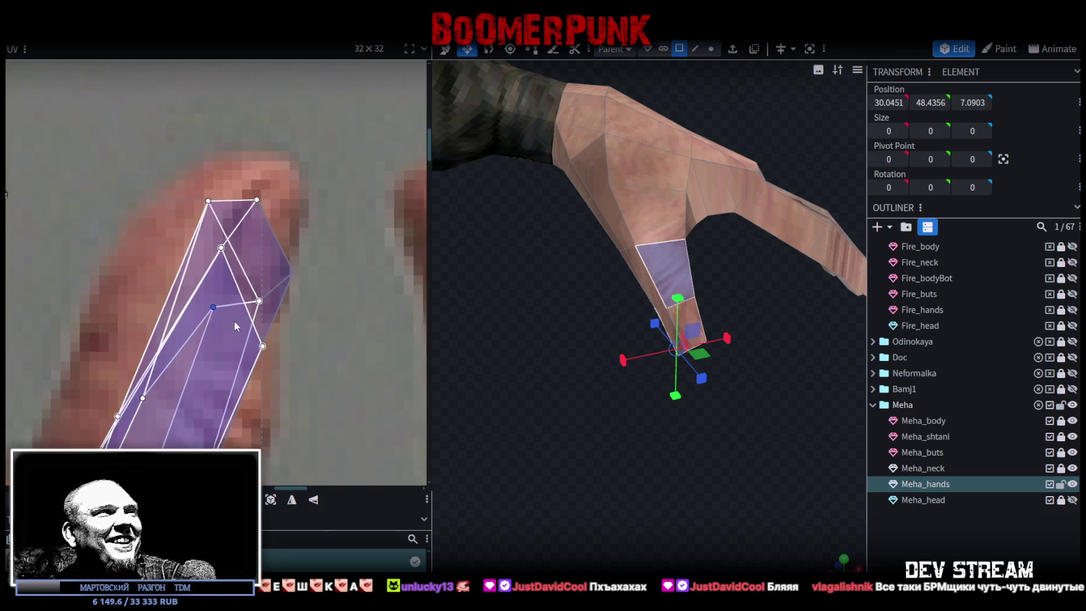
Shift the lower-right thumb-tip vertices to the right.
drag(320, 129, 188, 377)
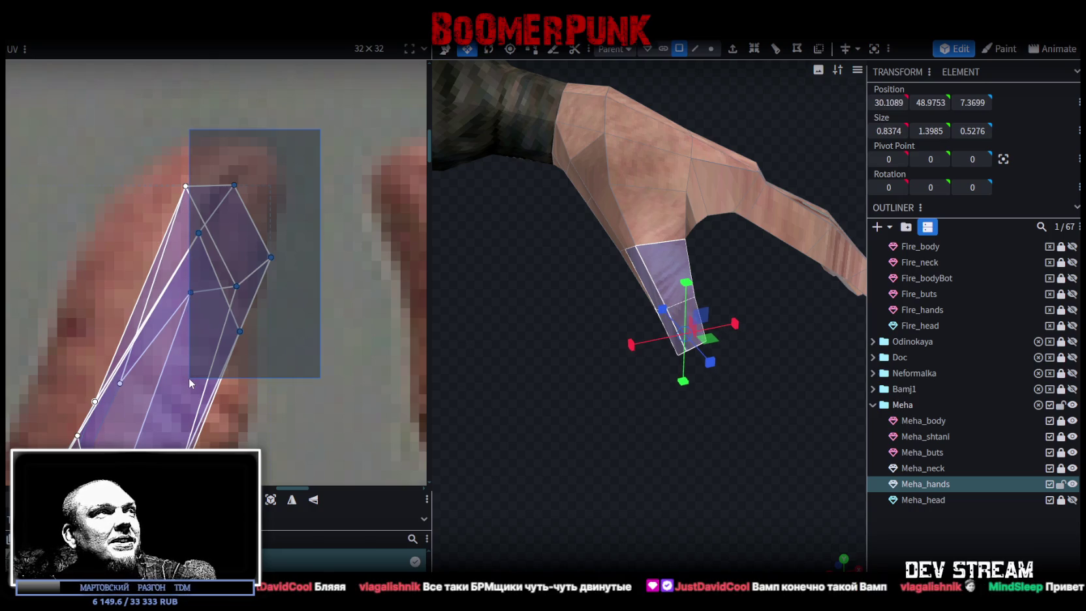
drag(188, 377, 177, 283)
drag(305, 155, 193, 447)
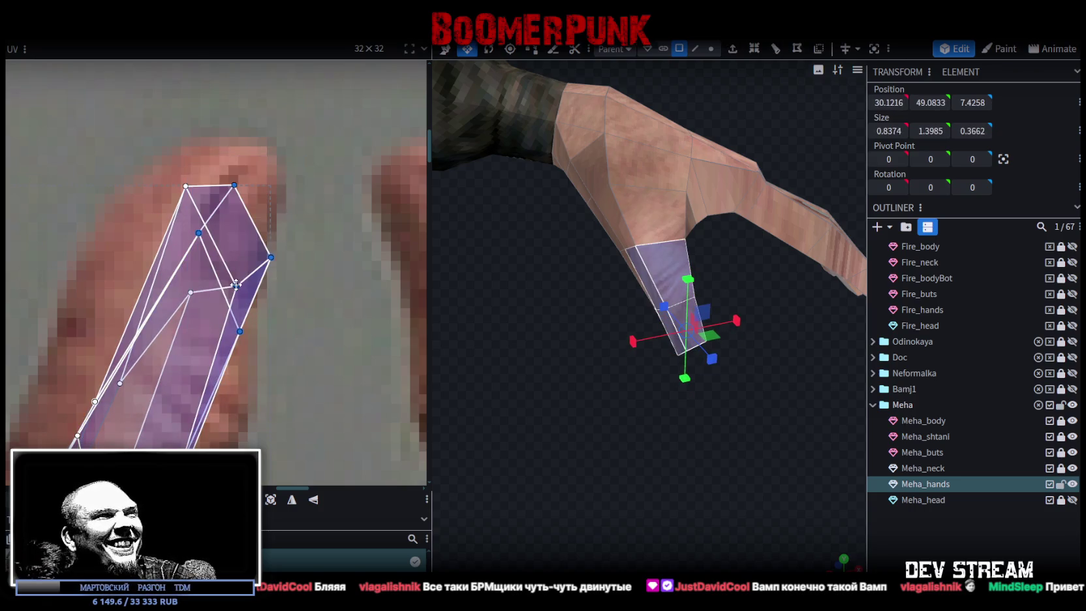
drag(247, 309, 285, 319)
Move the top-left thumb-tip vertex down-right, undo a bad vertex move, and zoom out.
click(183, 189)
click(184, 188)
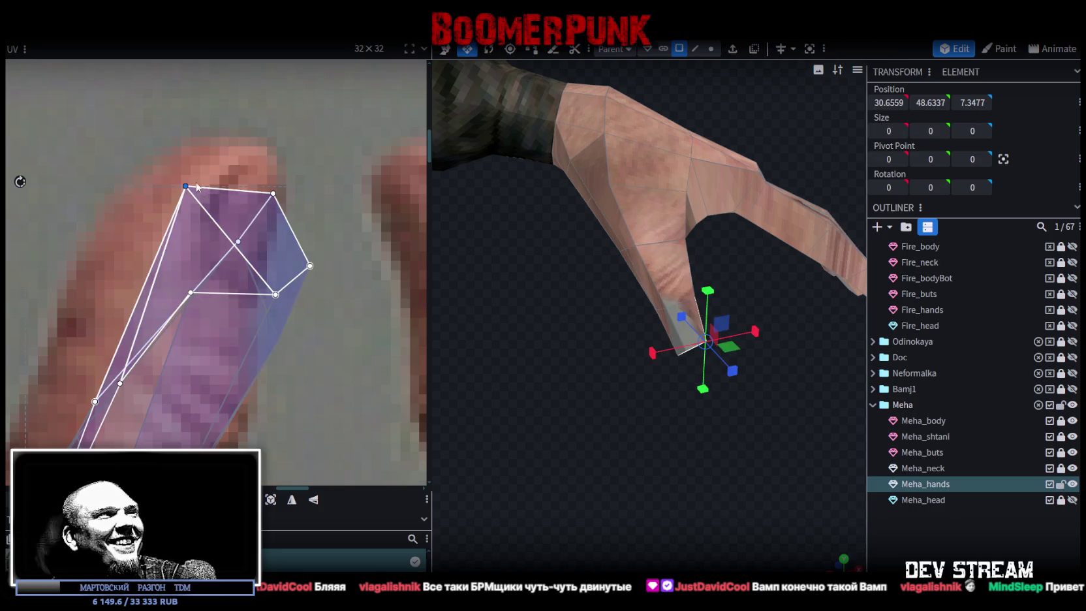
drag(185, 188, 239, 241)
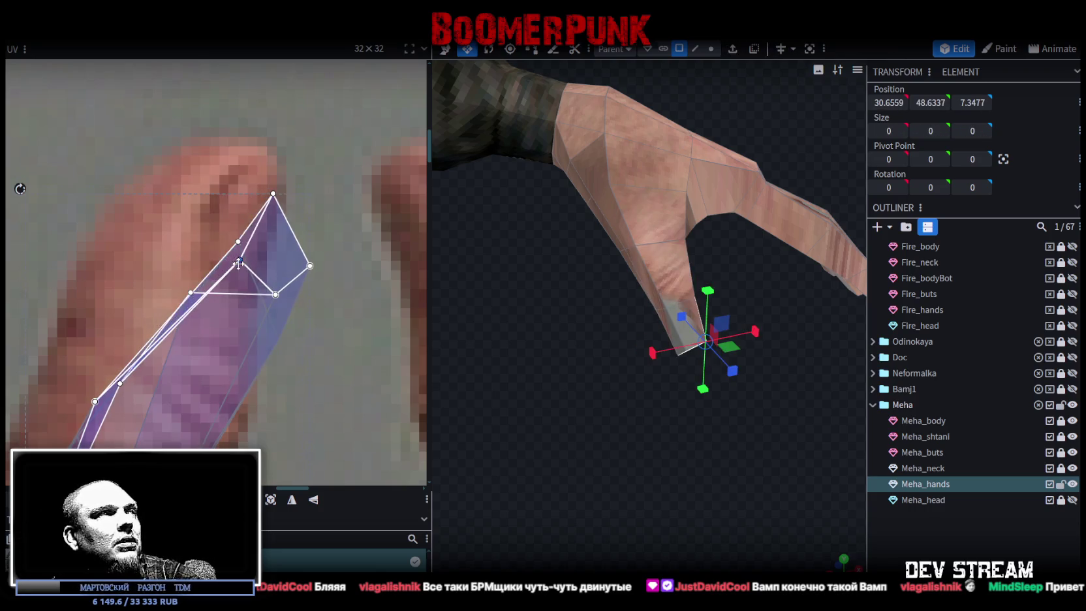
click(175, 282)
drag(175, 283, 101, 244)
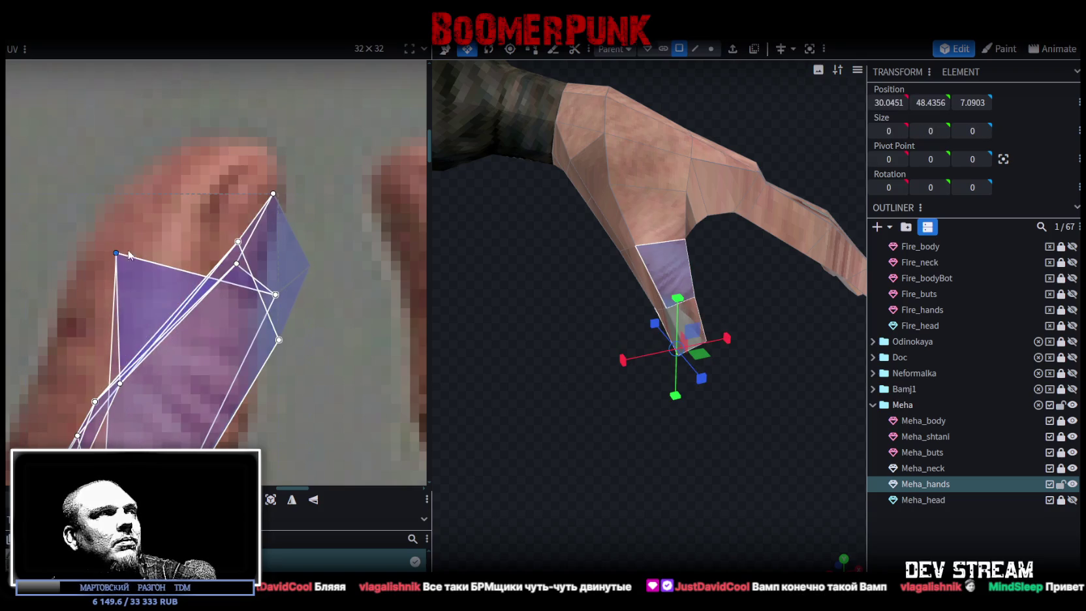
key(ctrl+z)
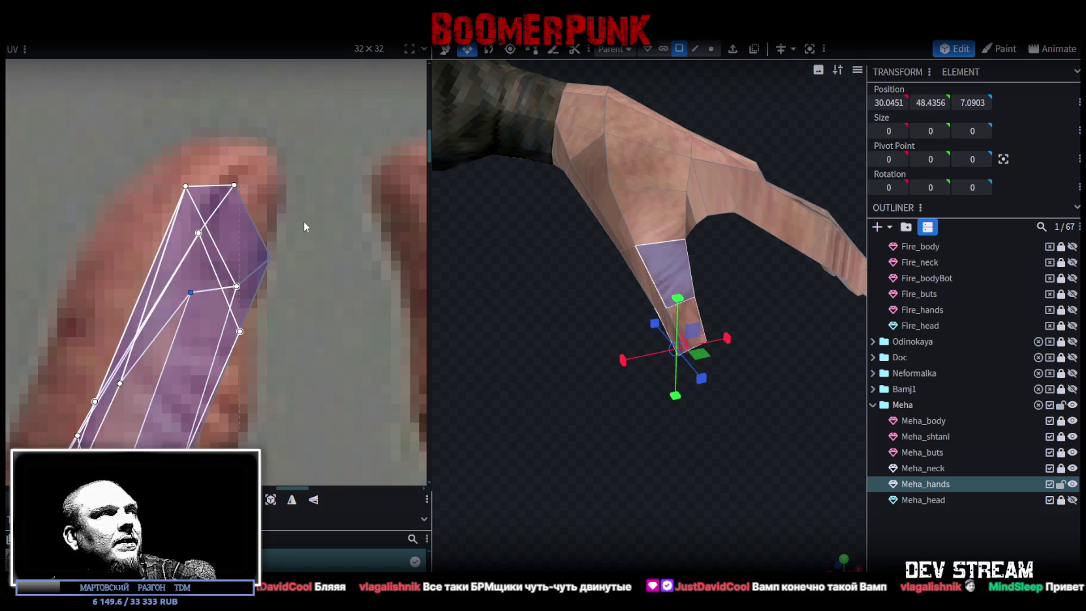
scroll(302, 221, down, 1)
scroll(281, 261, down, 1)
scroll(264, 305, down, 1)
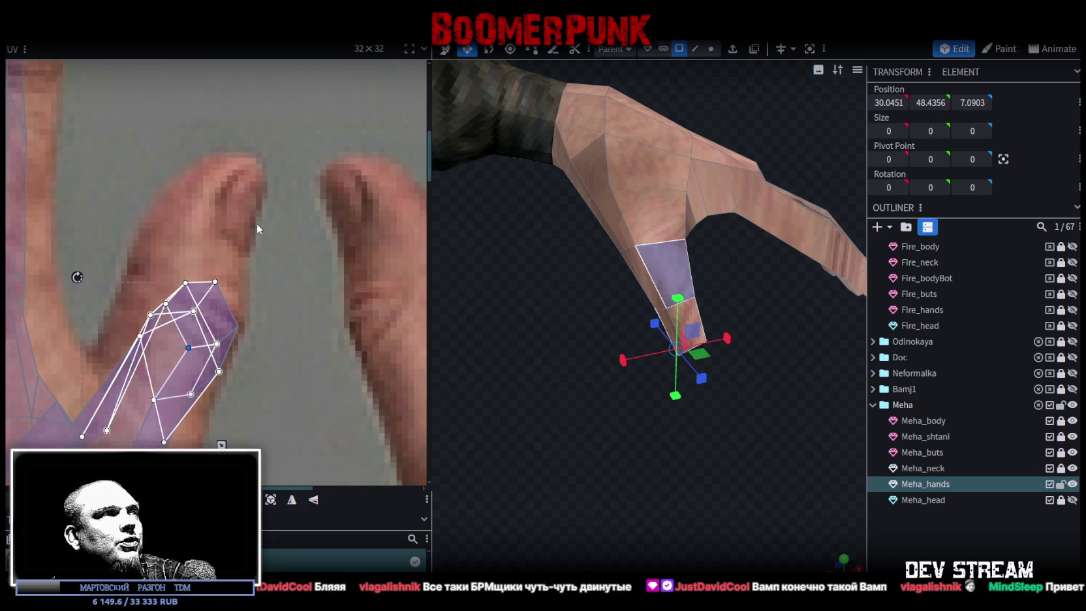
Stretch the thumb's vertex groups upward so the UVs reach the thumb tip.
drag(258, 223, 163, 366)
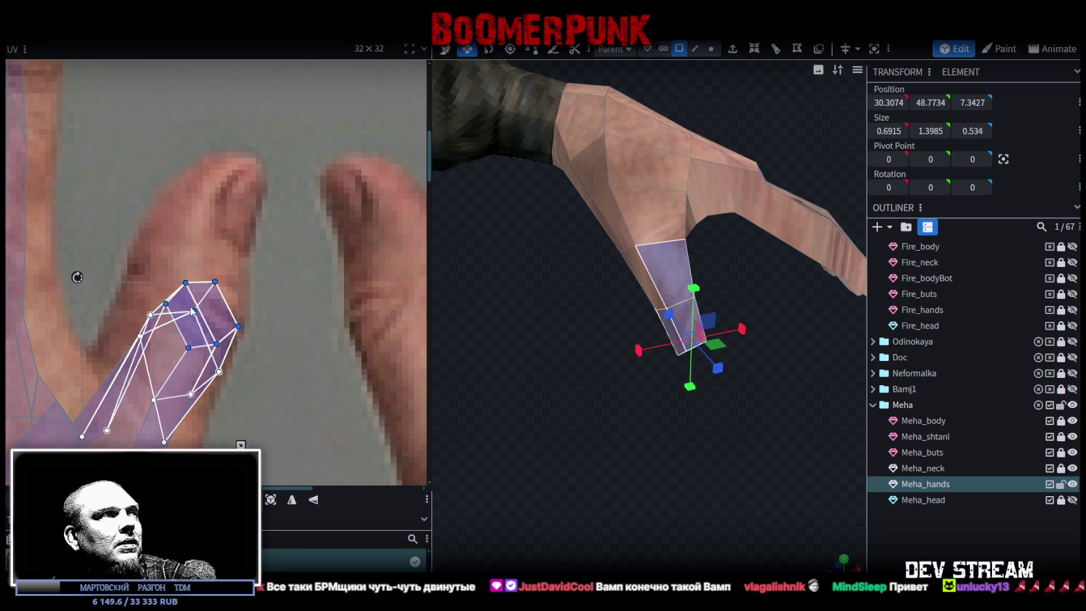
drag(193, 311, 211, 194)
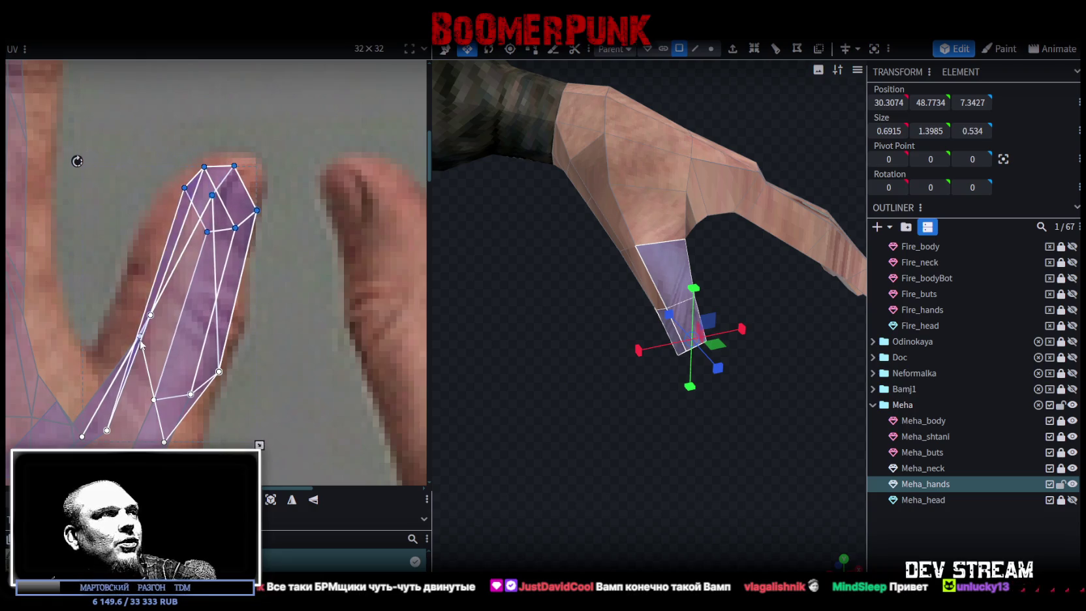
scroll(137, 353, down, 1)
mouse_move(121, 294)
mouse_down()
mouse_move(207, 419)
mouse_move(197, 421)
mouse_up()
drag(115, 436, 120, 379)
mouse_move(204, 411)
mouse_down()
mouse_move(151, 334)
mouse_move(160, 373)
mouse_up()
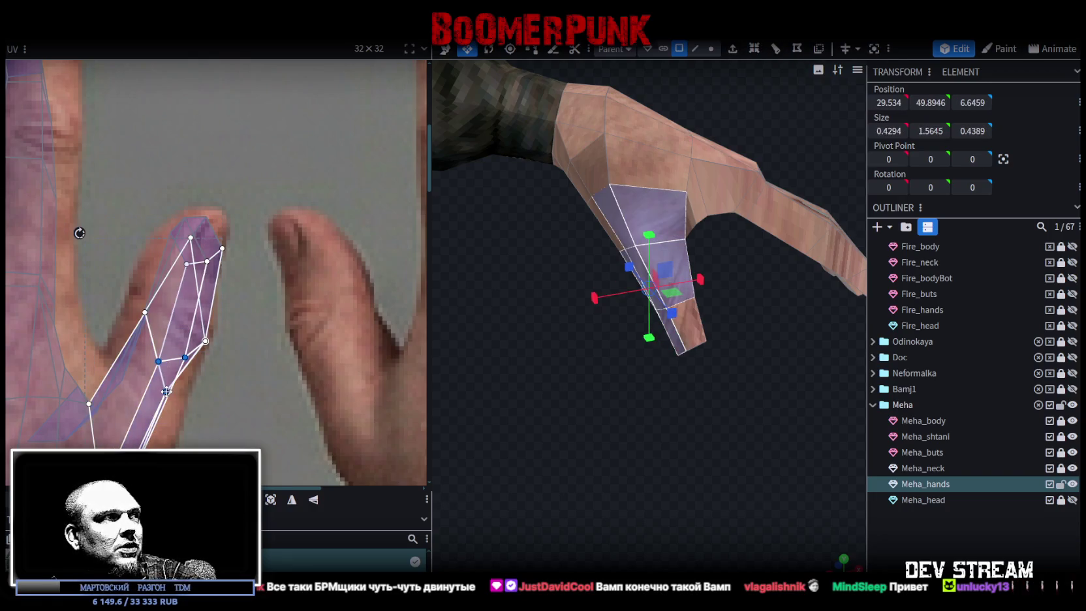
Move an inner-edge vertex up to straighten the thumb's edge.
drag(99, 293, 142, 352)
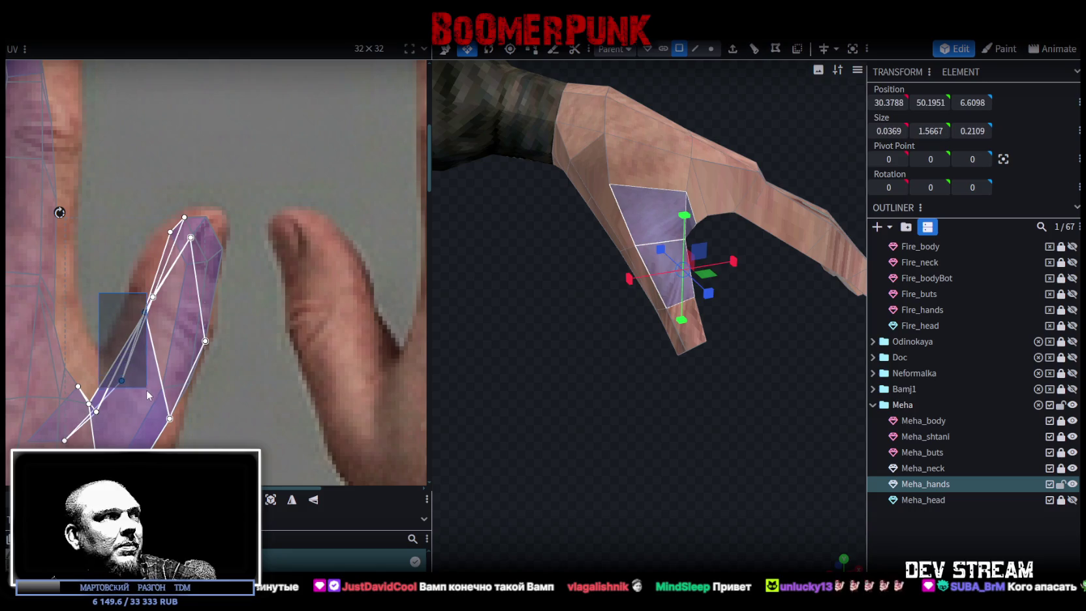
click(121, 381)
drag(123, 380, 138, 306)
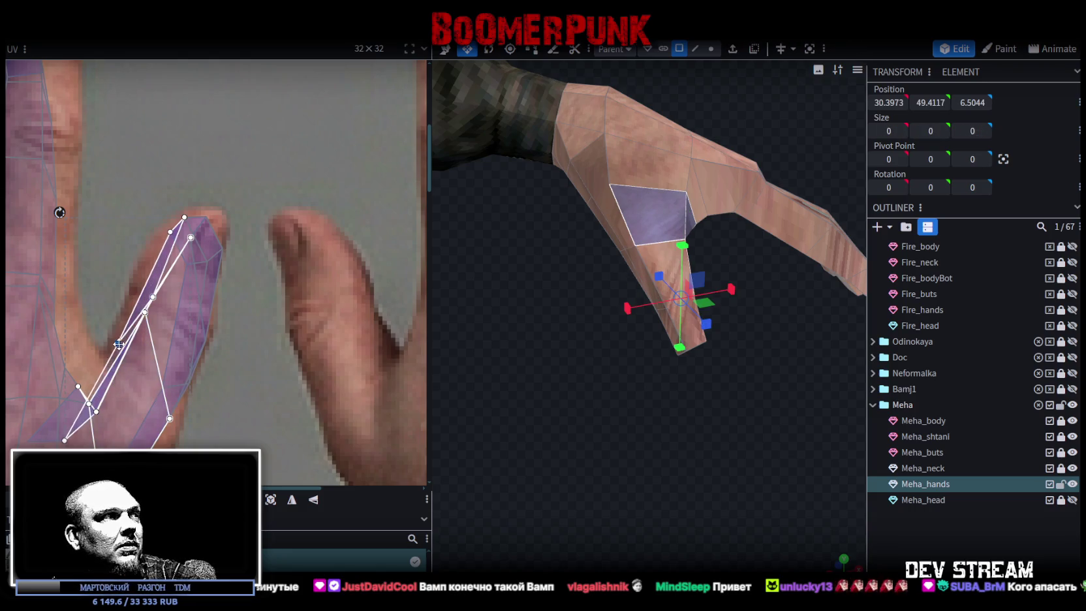
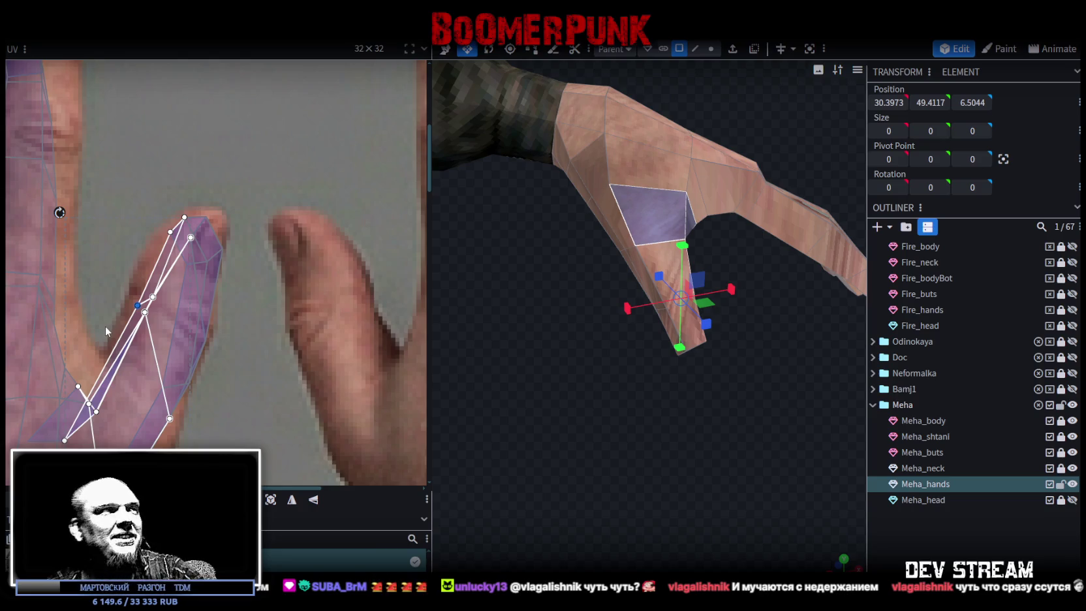
Box-select the thumb's UV faces and move their points up along the thumb's edge.
middle_drag(261, 413, 285, 326)
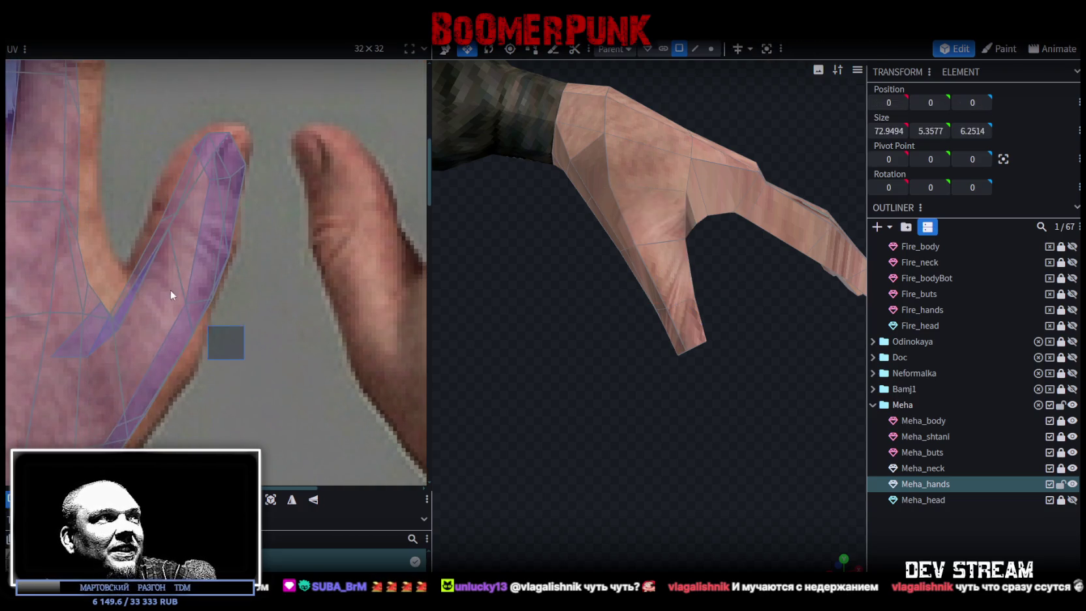
drag(162, 282, 242, 358)
drag(215, 299, 217, 280)
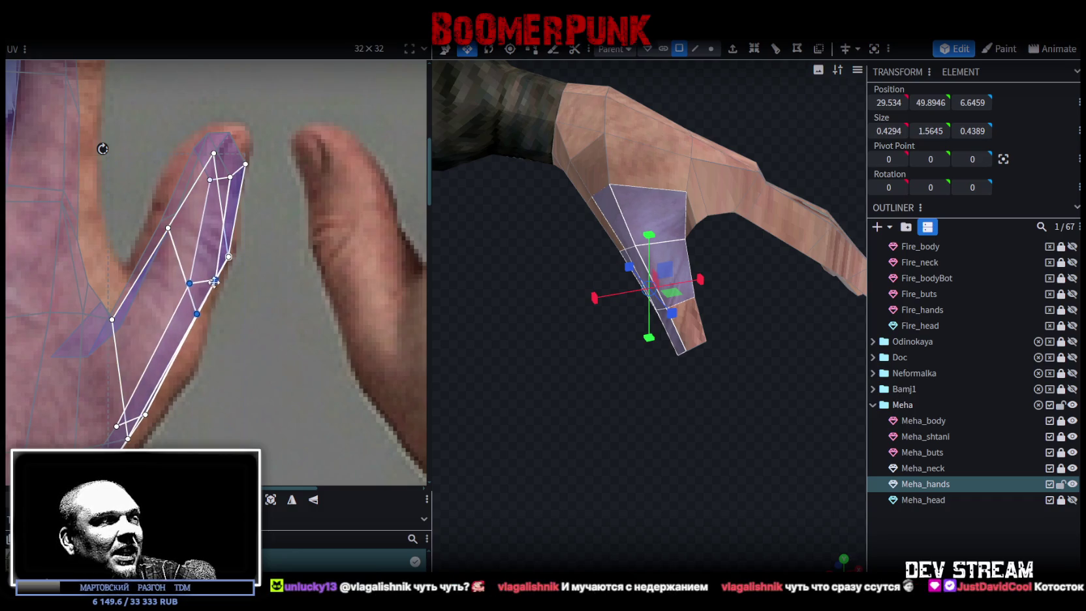
middle_drag(217, 280, 294, 146)
Stretch the palm-edge UV faces onto the skin and nudge them onto the hand's edge.
drag(264, 363, 169, 261)
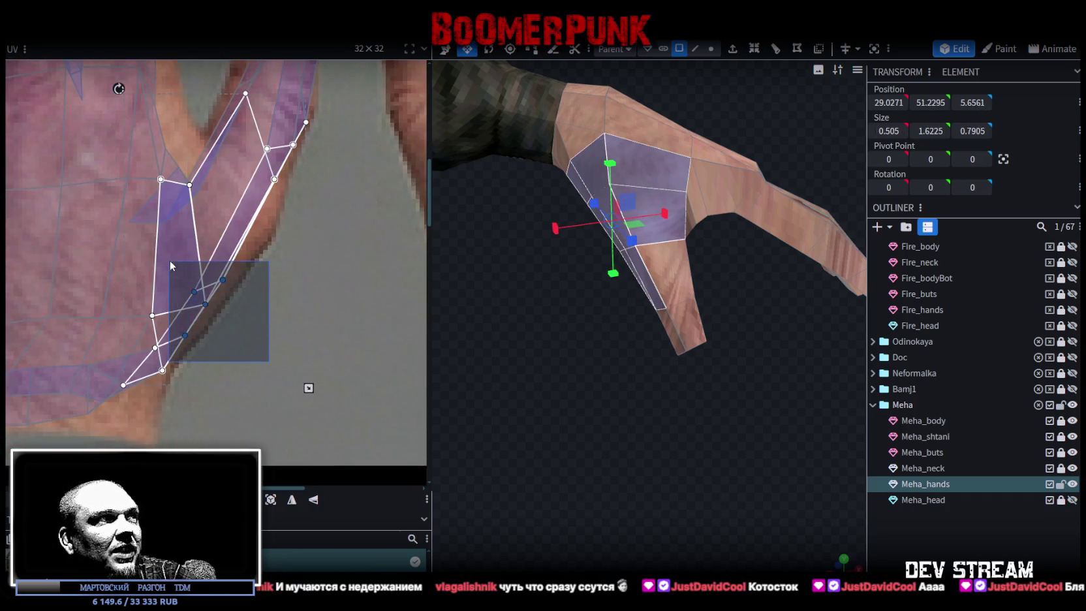
drag(223, 282, 248, 256)
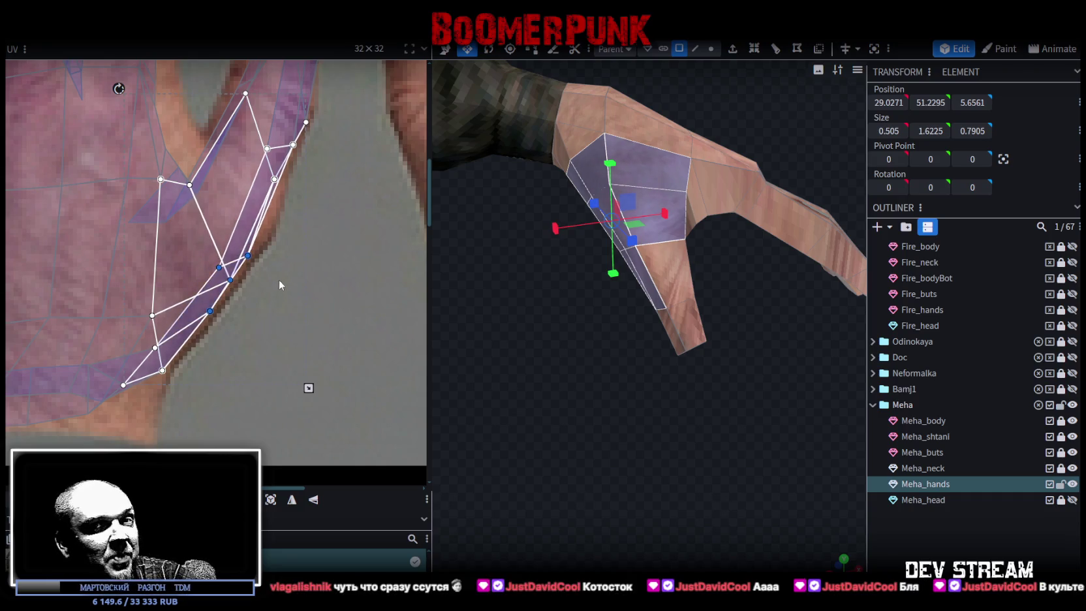
drag(307, 344, 181, 238)
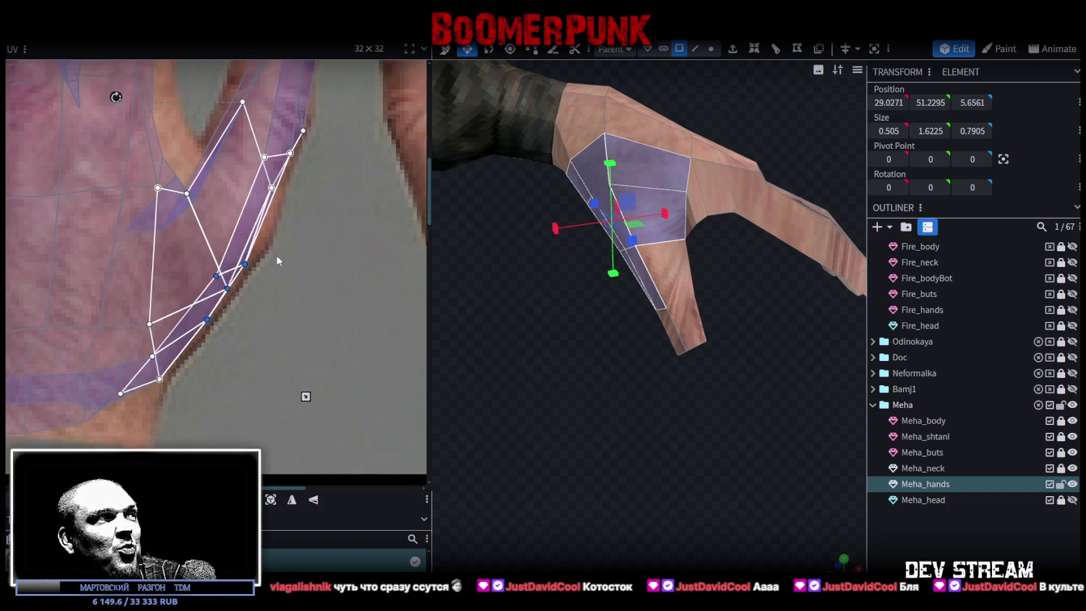
middle_drag(276, 254, 240, 302)
drag(230, 303, 239, 294)
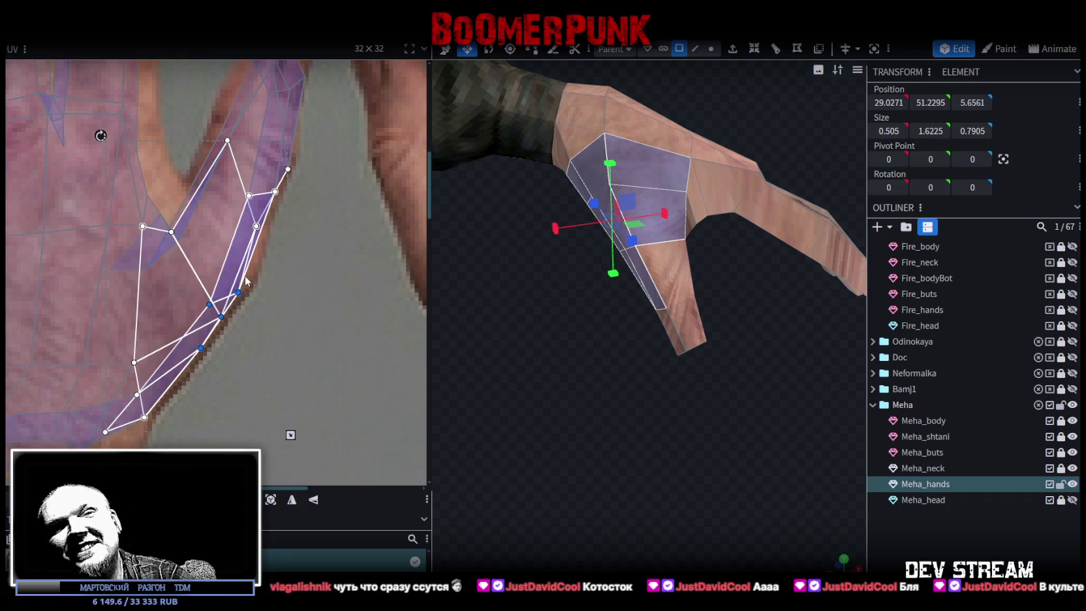
scroll(295, 261, down, 1)
scroll(290, 245, down, 2)
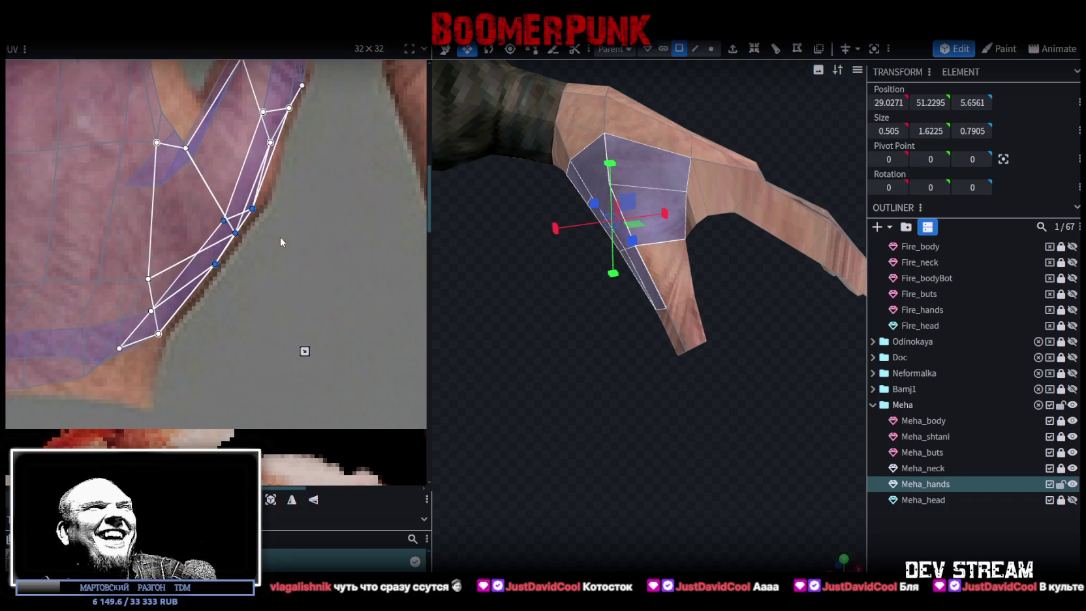
scroll(288, 236, down, 3)
scroll(308, 263, left, 3)
Select three UV points on the wrist edge and spread them out over the skin area.
click(219, 275)
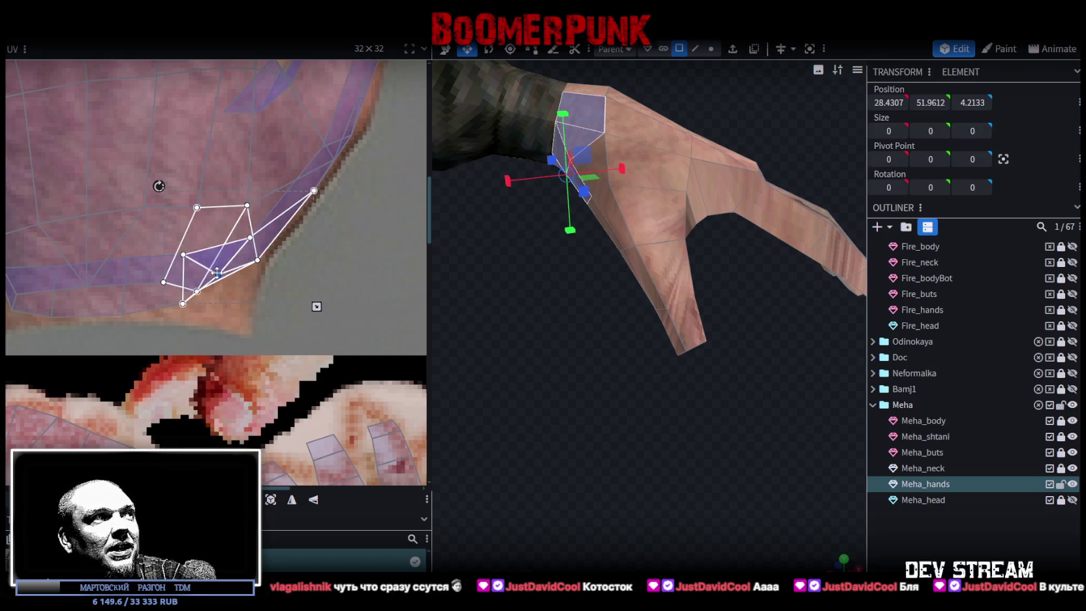
shift+click(197, 291)
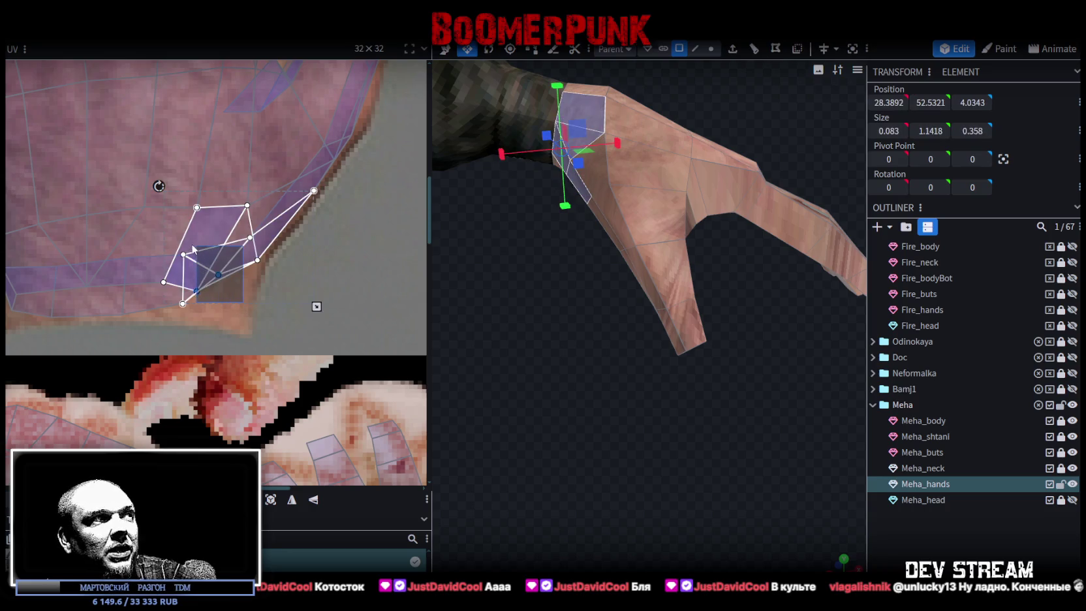
drag(176, 220, 231, 293)
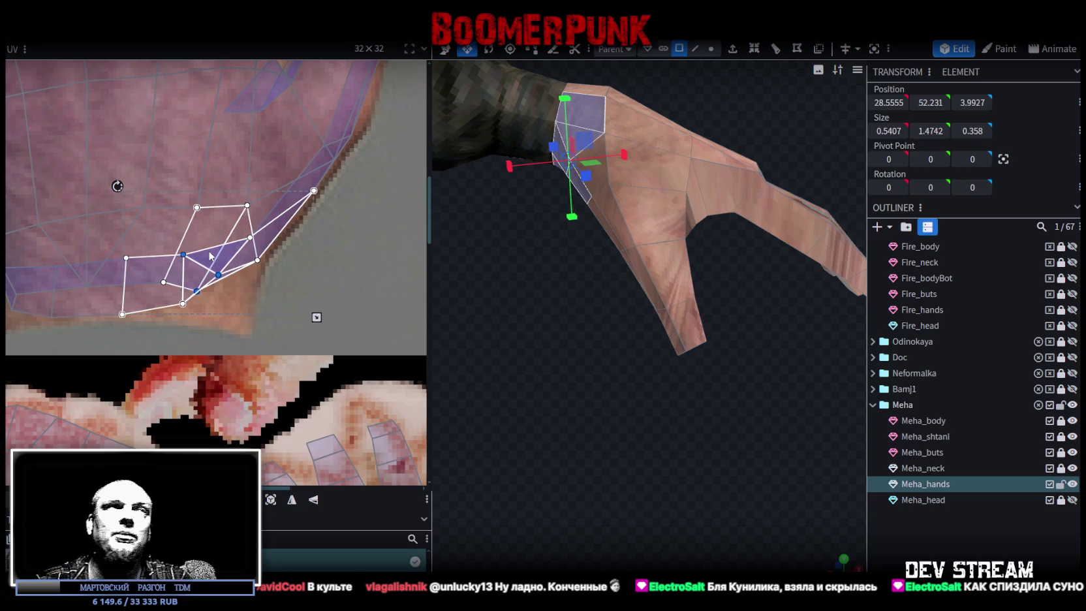
scroll(711, 413, down, 3)
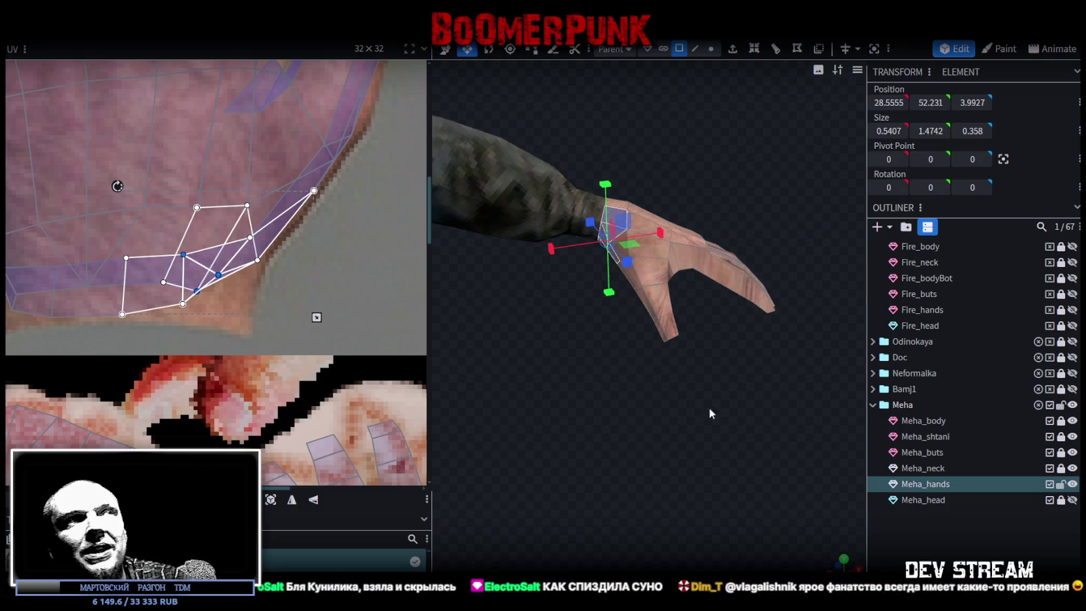
Zoom onto the fingers and move the first finger's UV faces up toward its fingertip.
scroll(709, 407, down, 5)
mouse_move(492, 438)
mouse_down()
mouse_move(692, 547)
mouse_move(539, 388)
mouse_move(675, 432)
mouse_move(525, 421)
mouse_move(750, 437)
mouse_up()
scroll(558, 403, up, 2)
scroll(626, 418, up, 3)
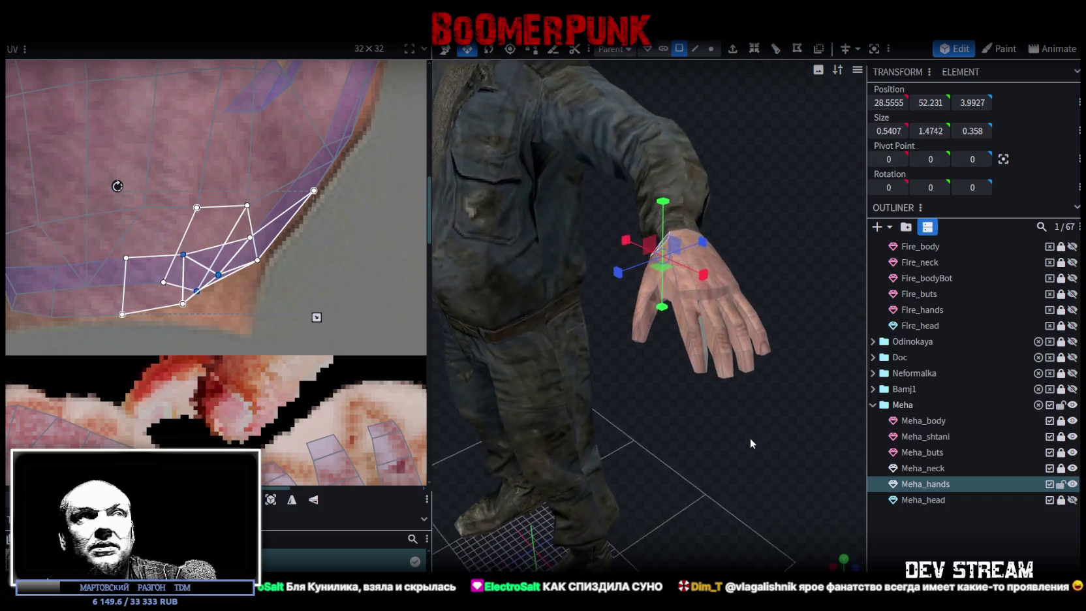
scroll(116, 182, down, 5)
scroll(120, 165, up, 4)
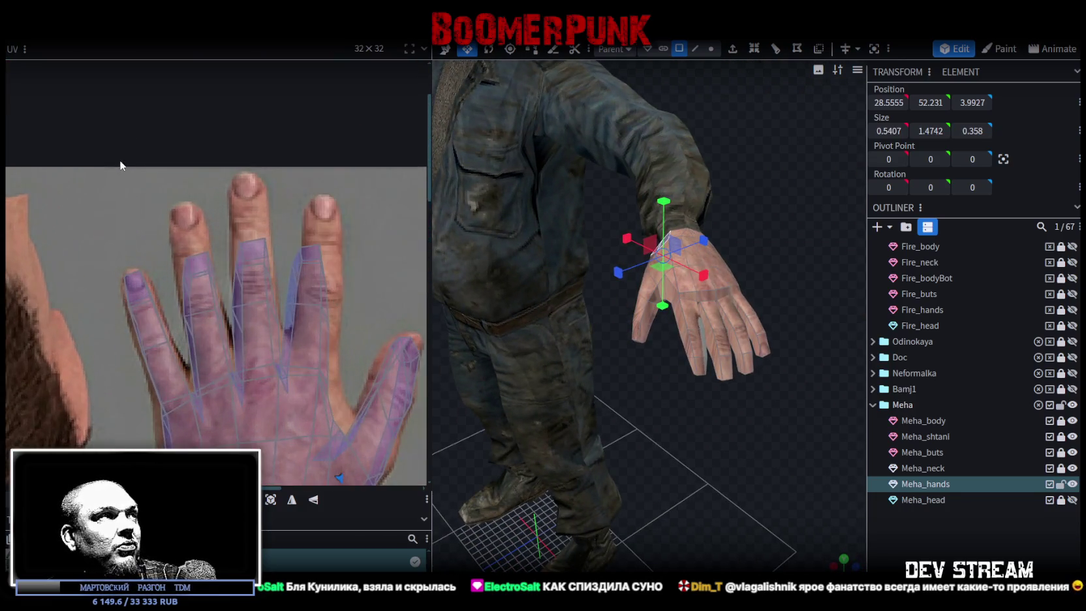
scroll(120, 166, up, 2)
scroll(191, 240, up, 2)
drag(122, 208, 203, 294)
drag(185, 237, 168, 179)
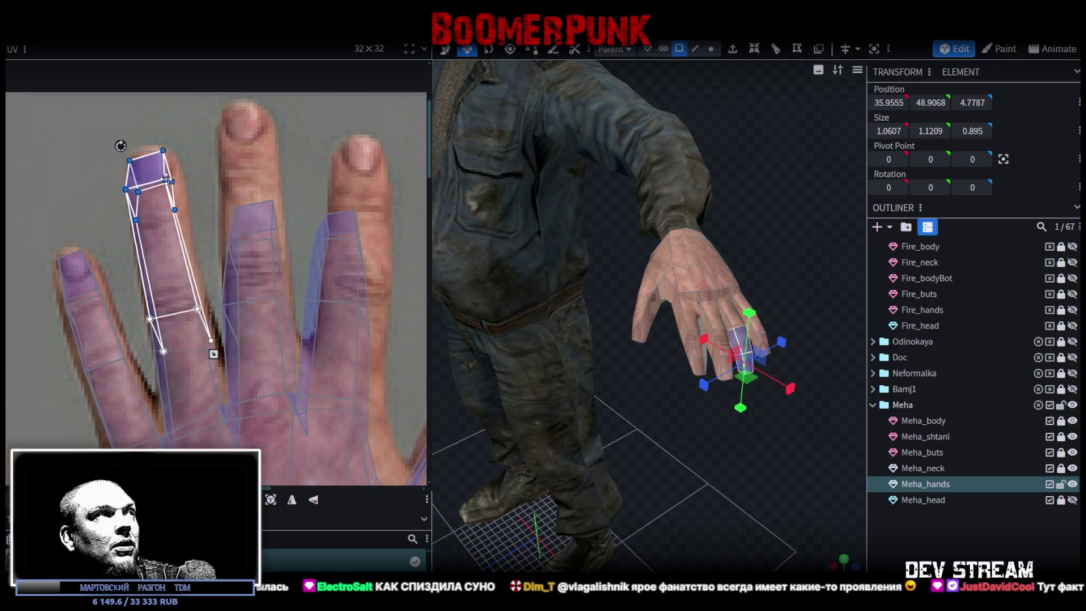
mouse_move(112, 179)
mouse_down()
mouse_move(131, 191)
mouse_move(130, 230)
mouse_up()
mouse_move(133, 297)
mouse_down()
mouse_move(213, 357)
mouse_move(205, 305)
mouse_up()
Select the middle finger's UV strip and stretch it up to the middle fingertip.
scroll(199, 301, up, 2)
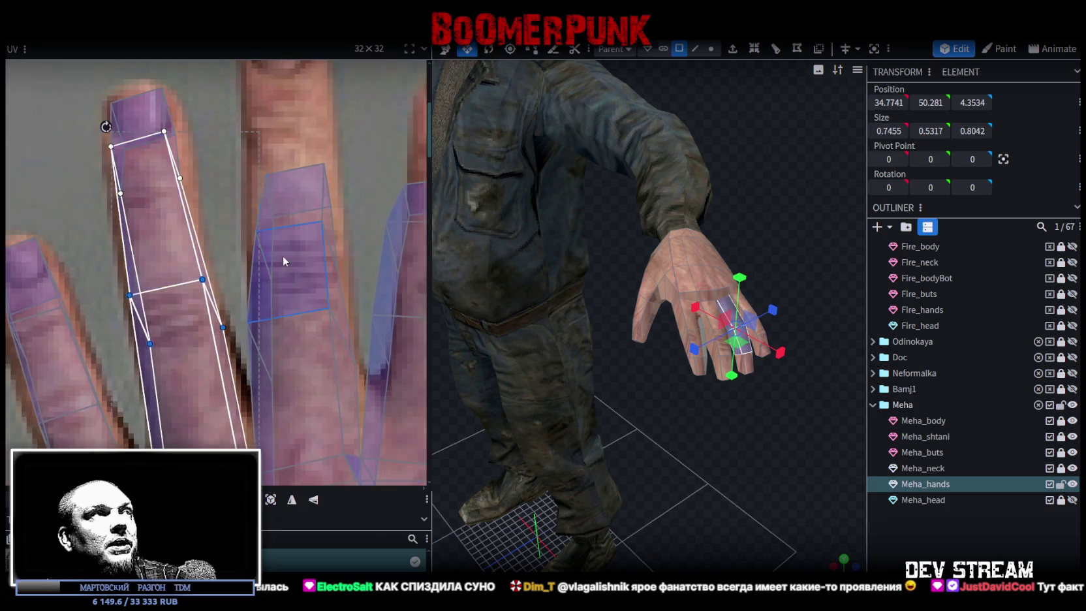
scroll(244, 303, down, 3)
mouse_move(206, 246)
mouse_down()
mouse_move(275, 248)
mouse_move(207, 303)
mouse_up()
scroll(245, 267, up, 1)
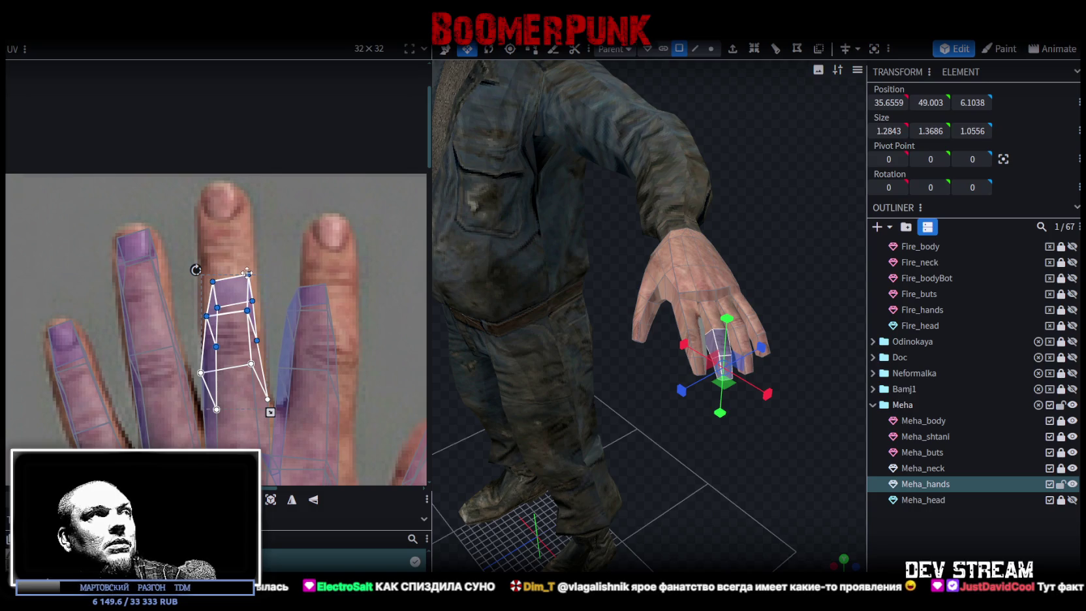
drag(247, 272, 239, 188)
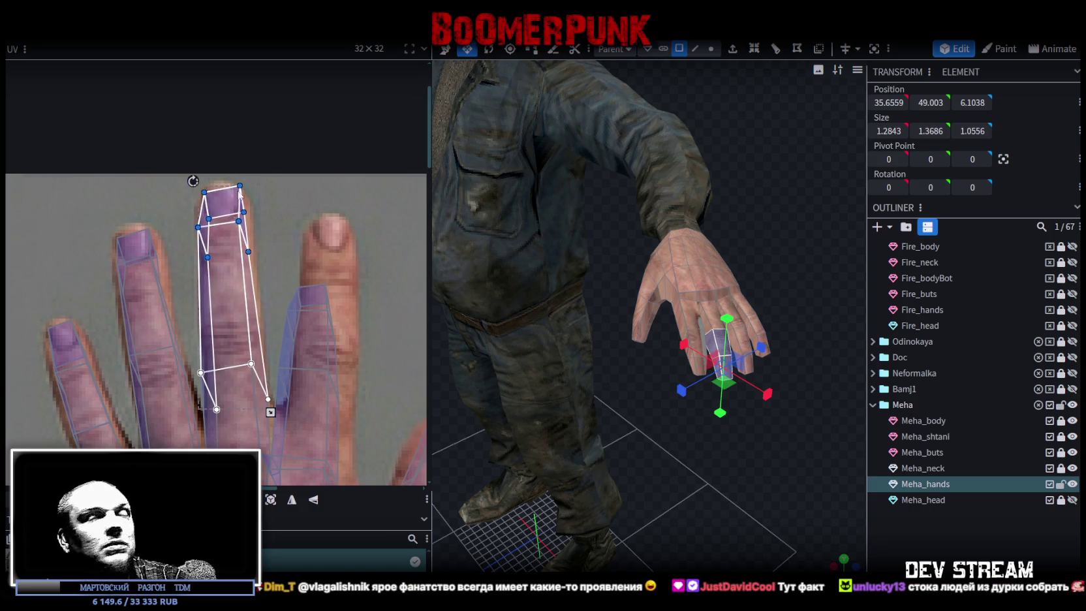
scroll(264, 300, down, 1)
scroll(246, 276, down, 2)
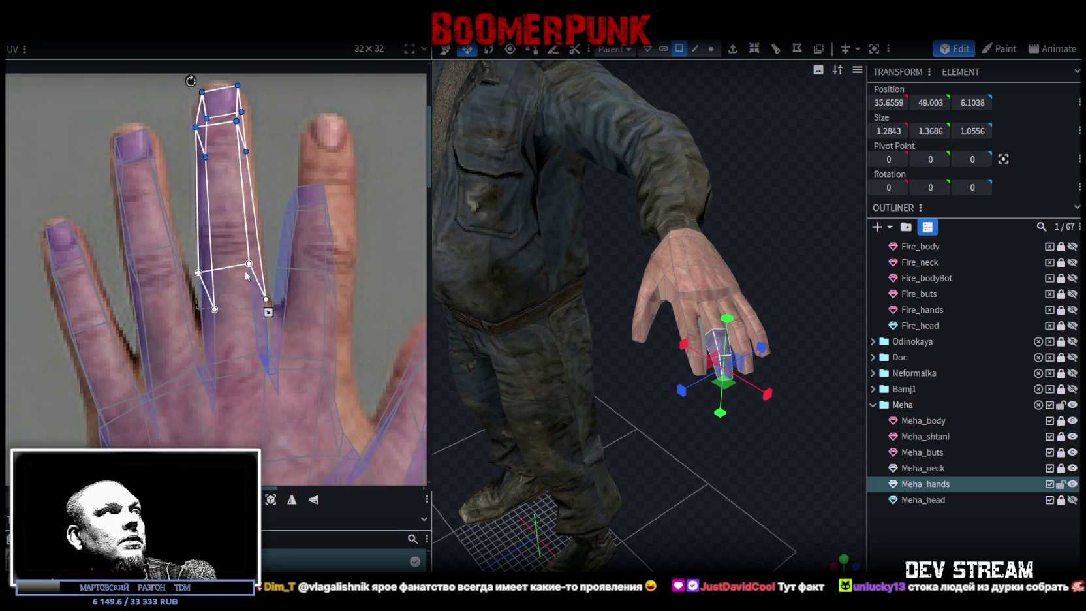
Move a middle quad of the middle finger strip up along the finger, then realign its edge points.
click(225, 282)
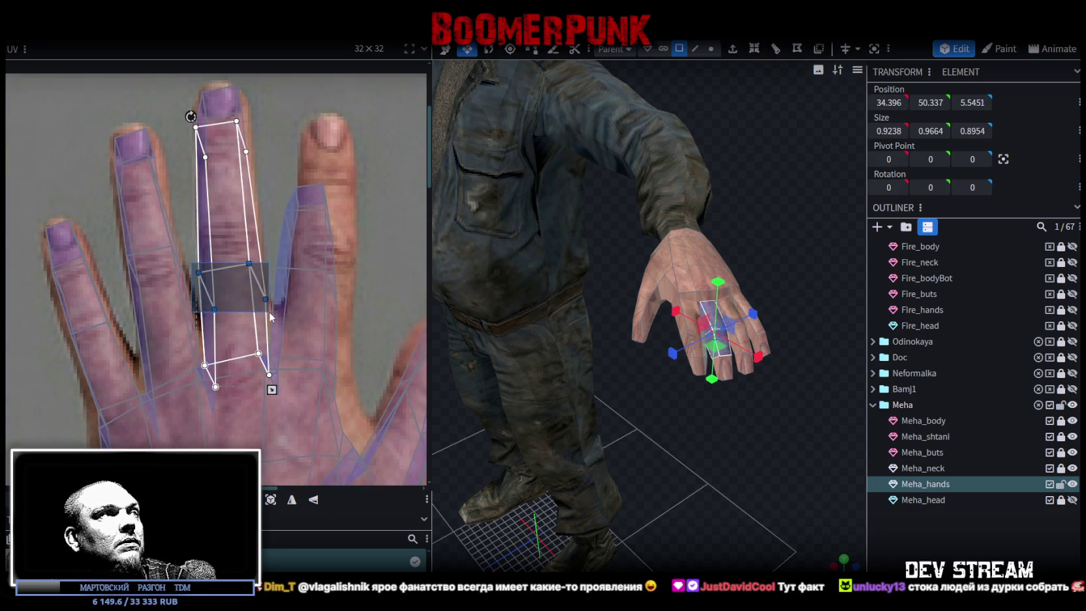
drag(262, 289, 194, 81)
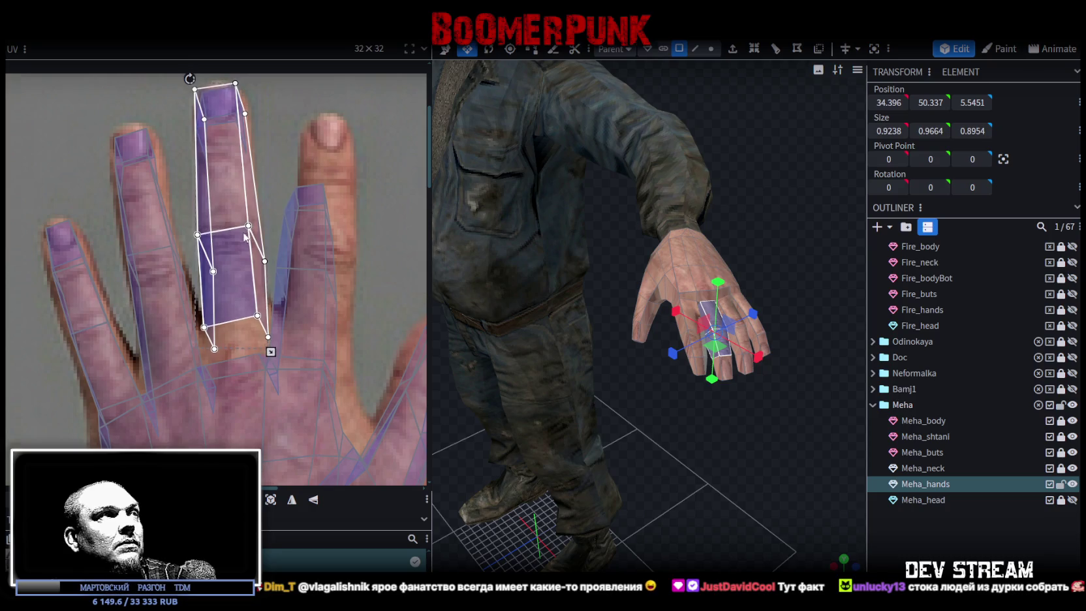
drag(193, 261, 268, 302)
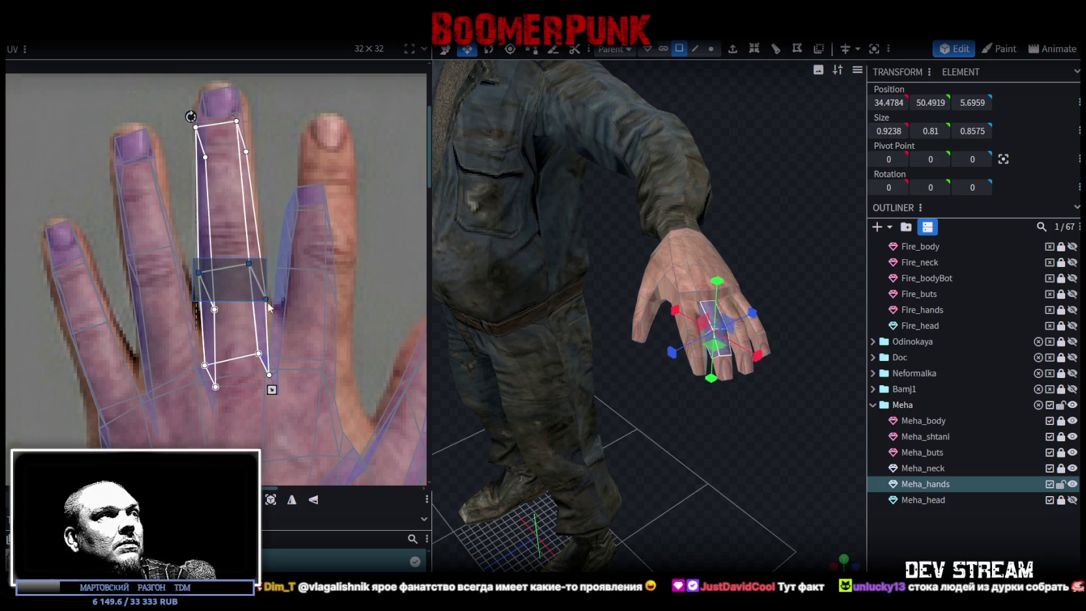
mouse_move(265, 299)
mouse_down()
mouse_move(263, 256)
mouse_move(248, 297)
mouse_move(256, 285)
mouse_up()
scroll(269, 249, up, 3)
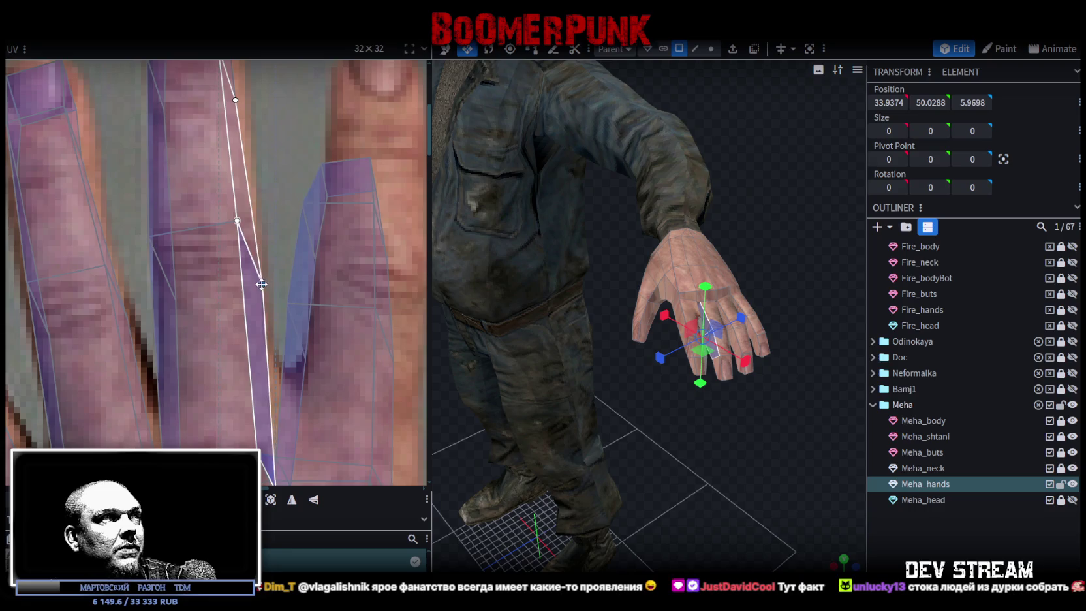
click(149, 236)
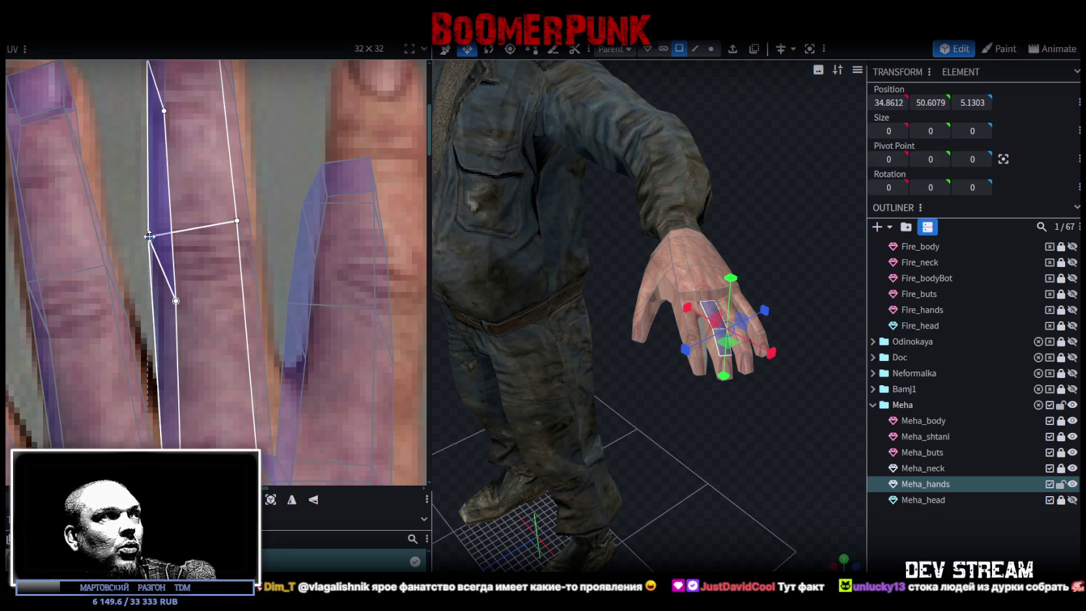